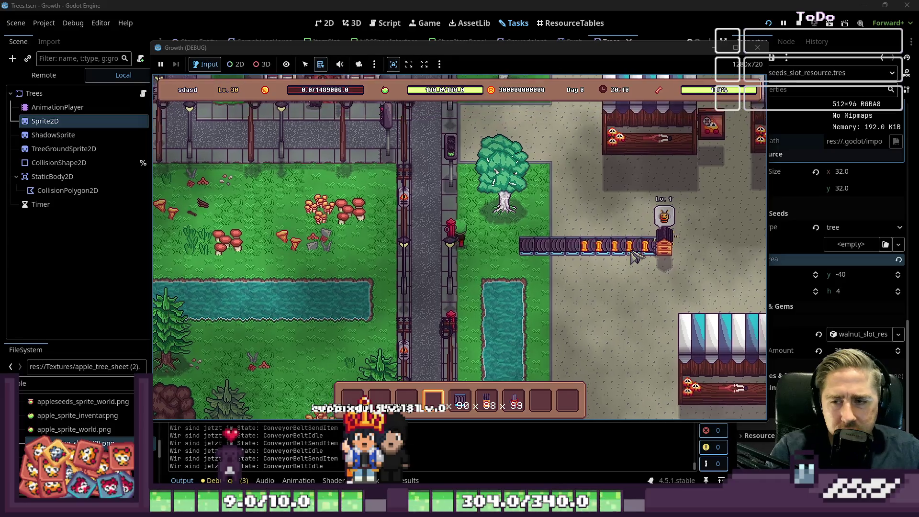
- Walk the player right across the road and sand past the stalls, briefly checking the Tasks board
key(w)
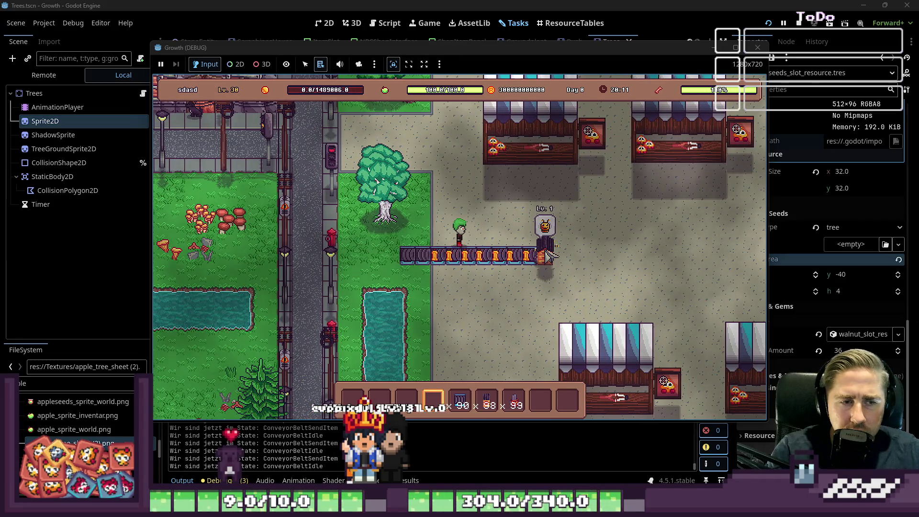
key(d)
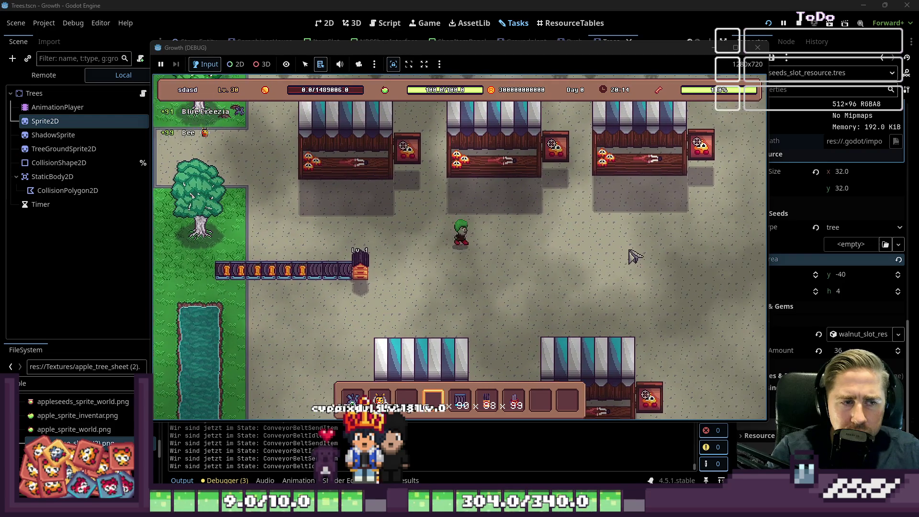
key(d)
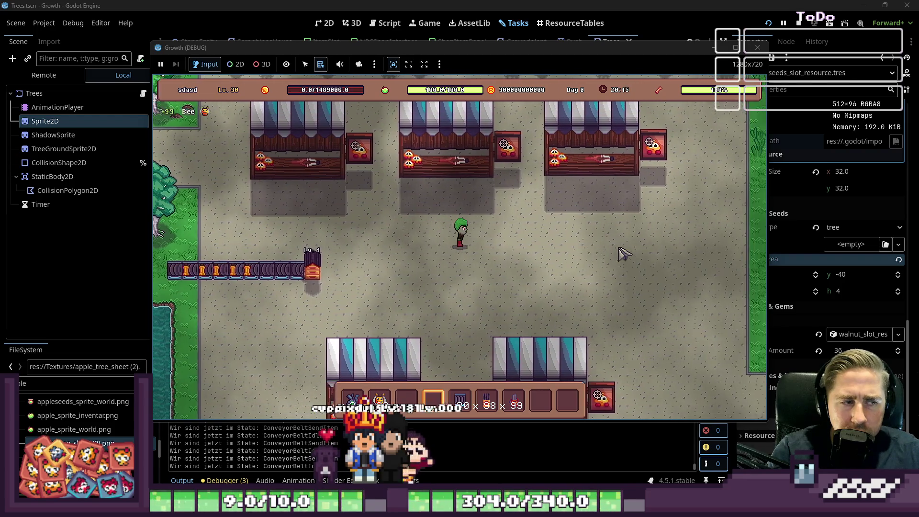
key(w)
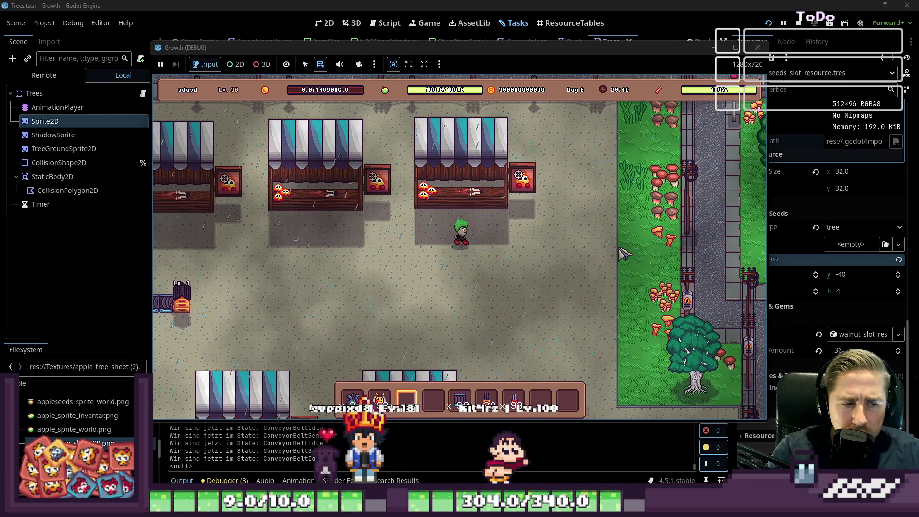
key(d)
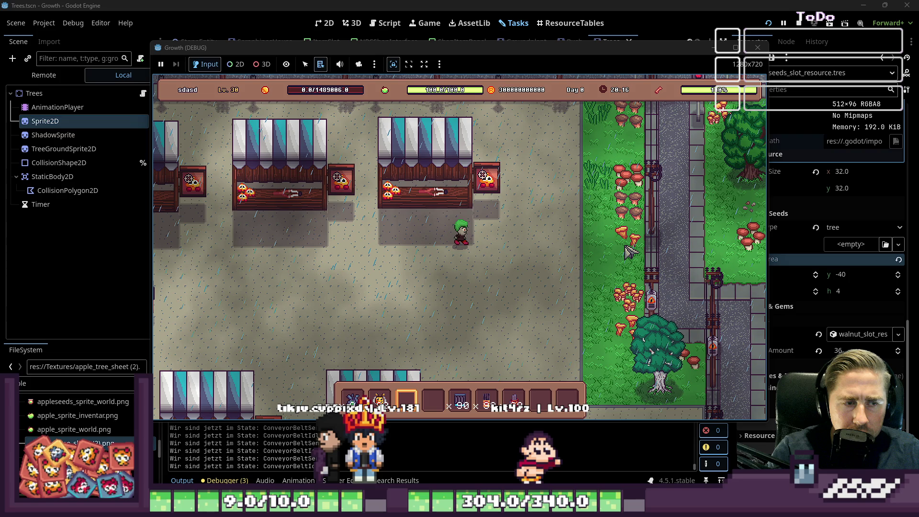
click(342, 4)
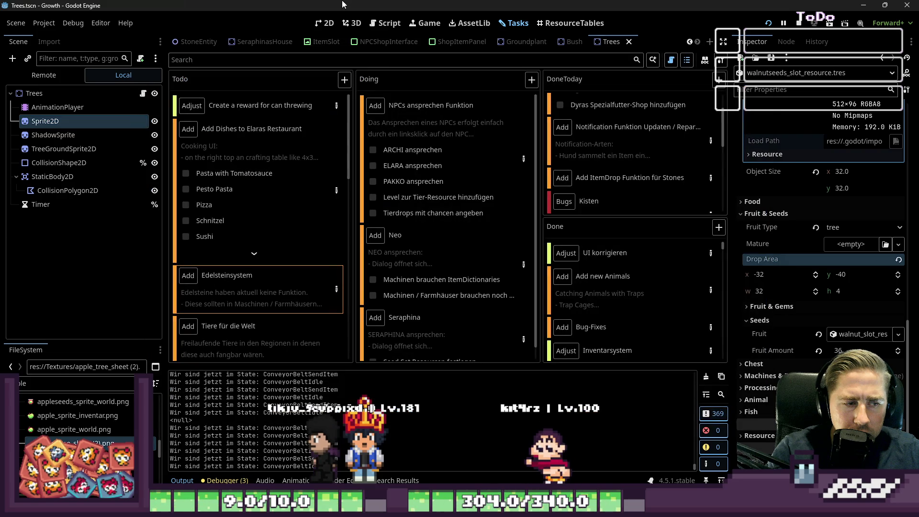
key(alt+Tab)
key(d)
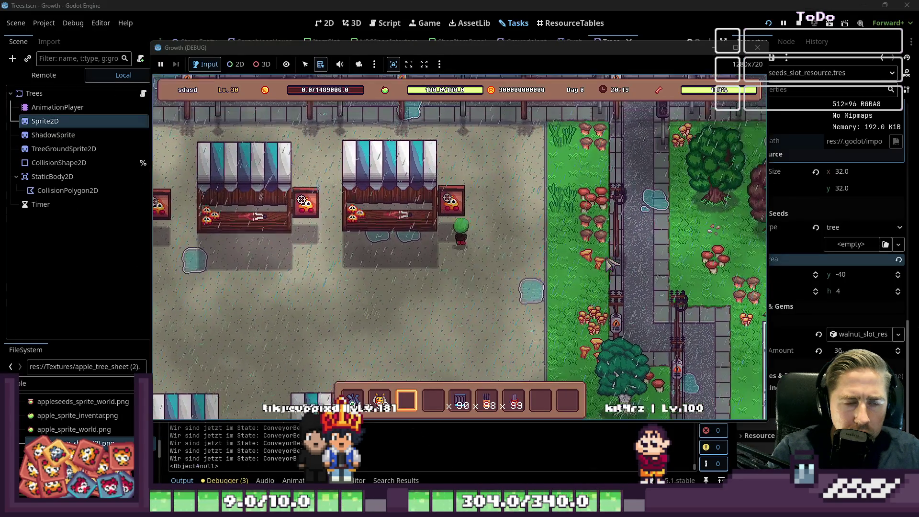
- Walk the player toward the trees, lake and barn, then stop the Growth debug session
key(d)
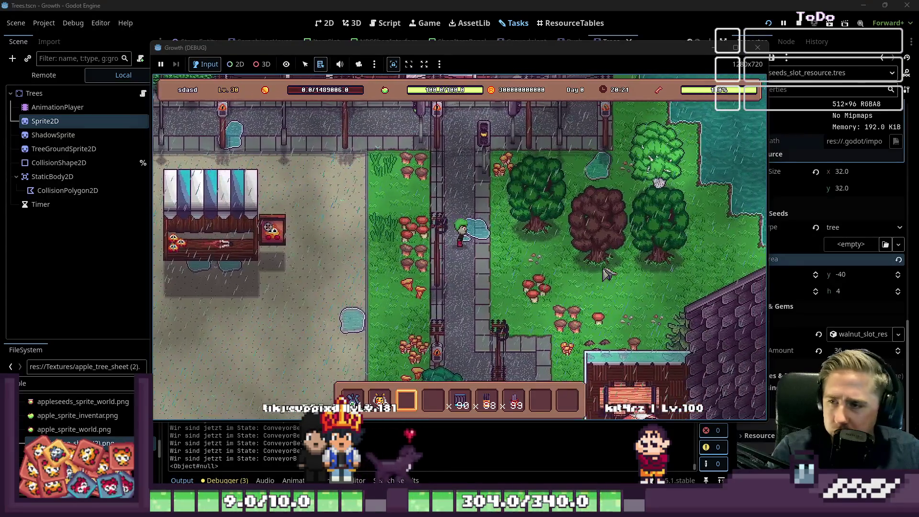
key(d)
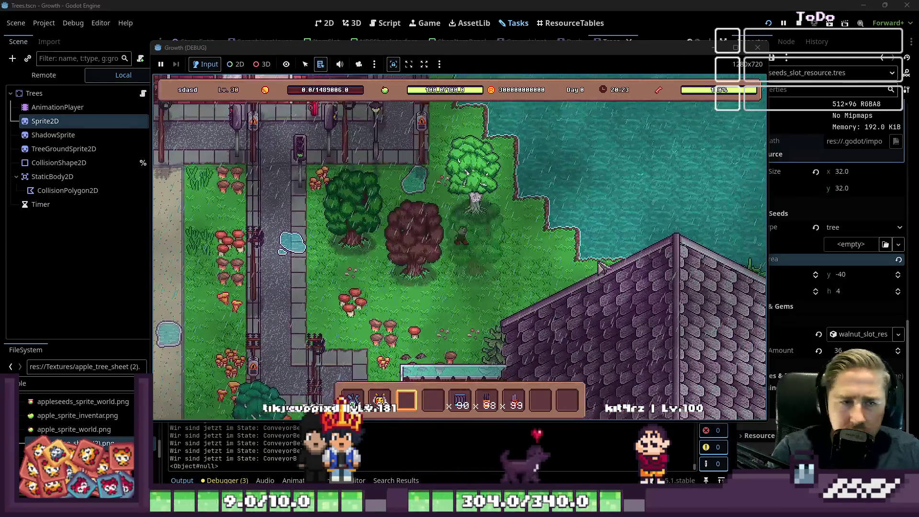
key(w)
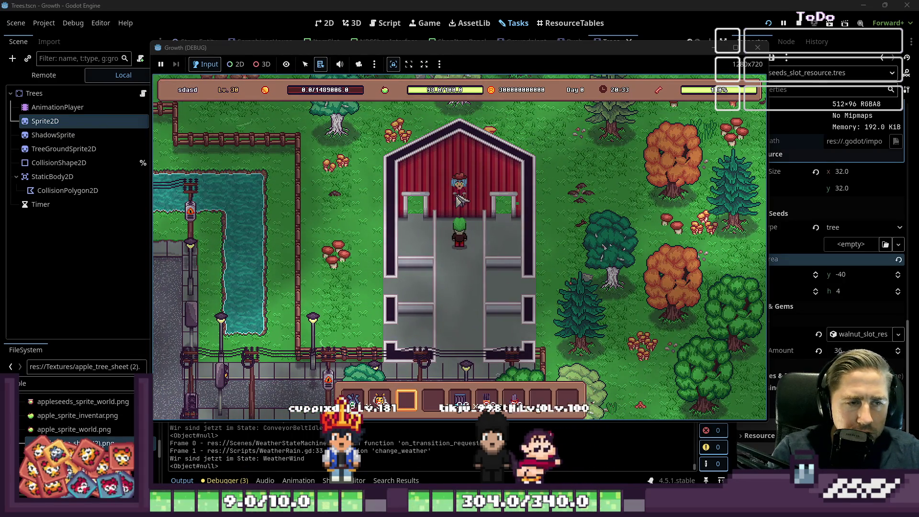
key(s)
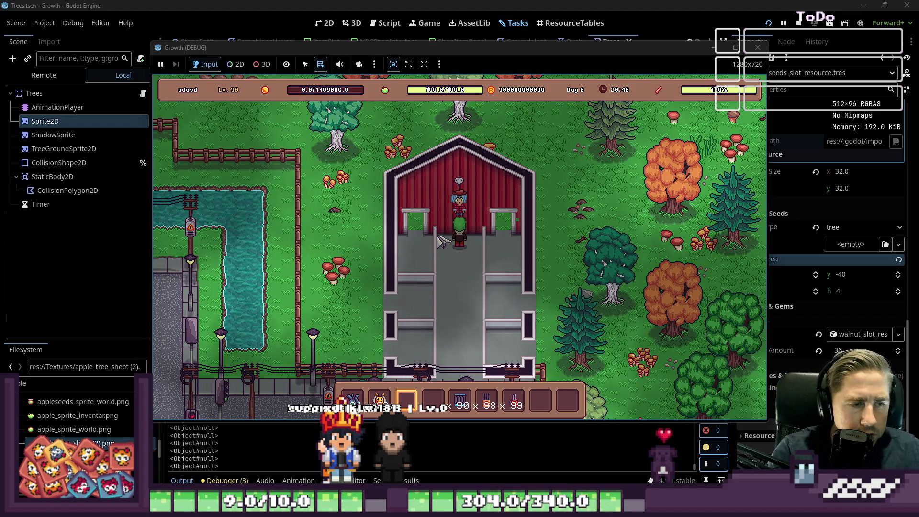
click(758, 47)
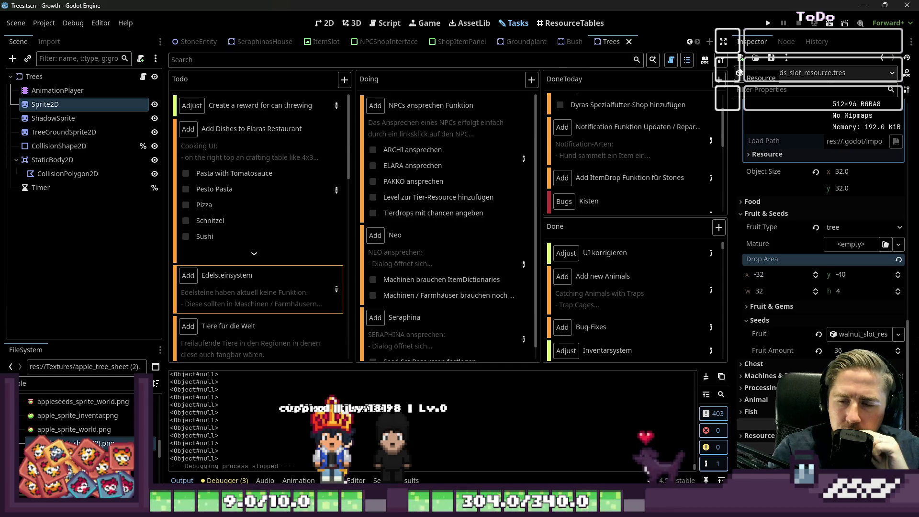
- Relaunch Growth and walk the player past Neo's shop along the street to Seraphina's shop
click(768, 23)
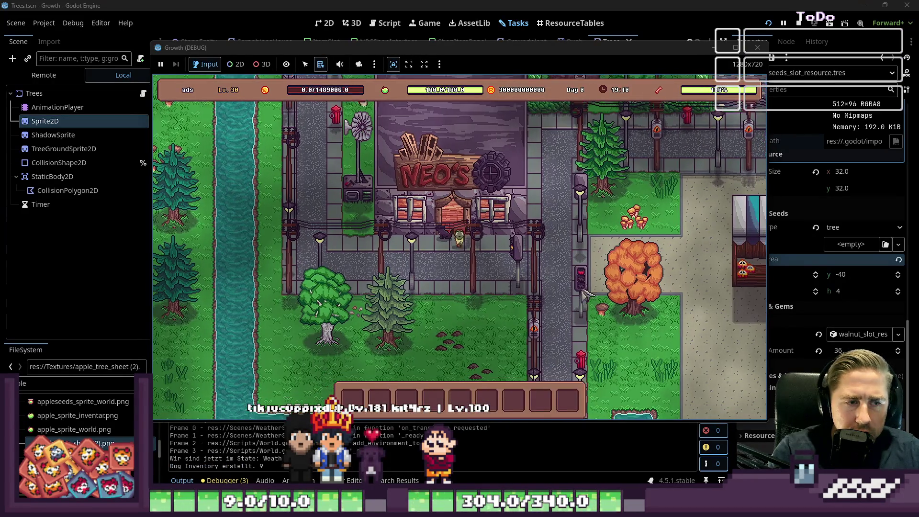
key(d)
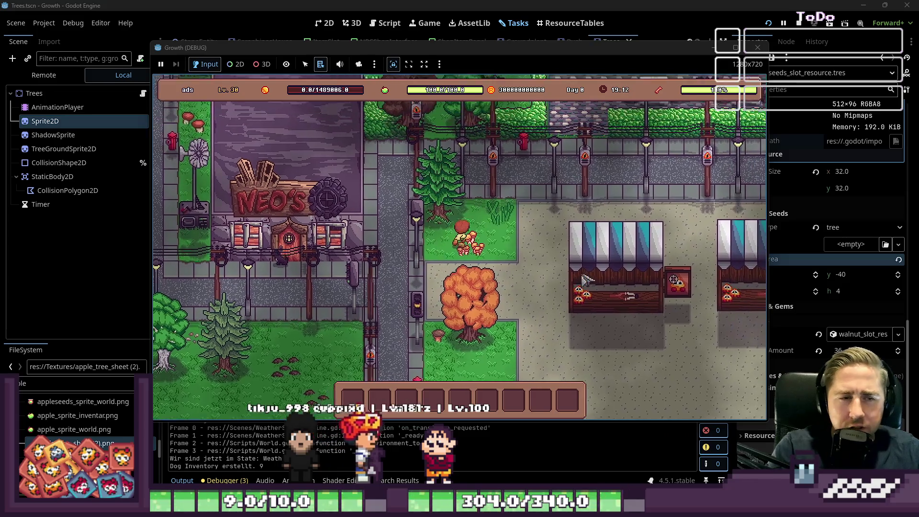
key(w)
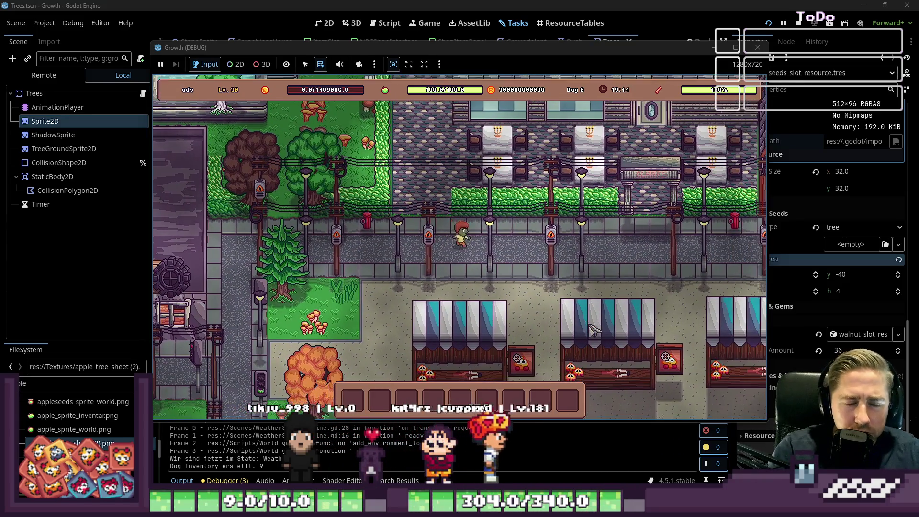
key(d)
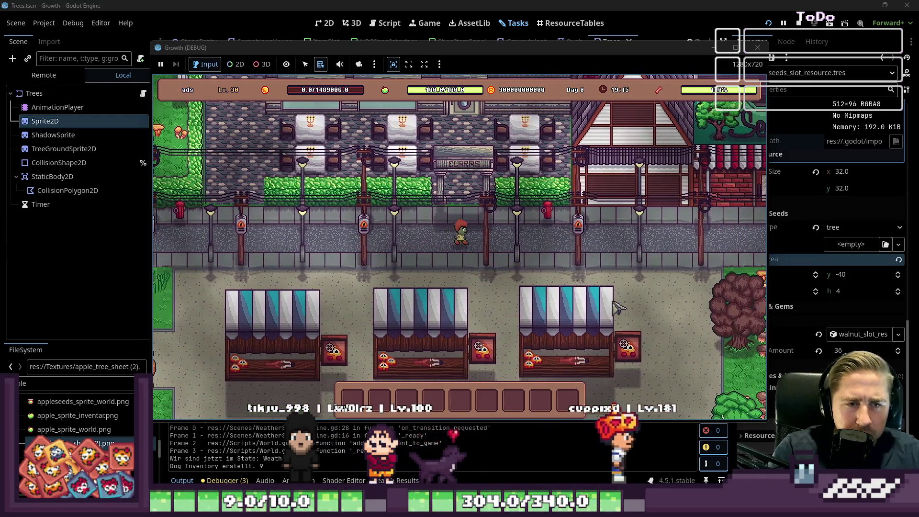
key(d)
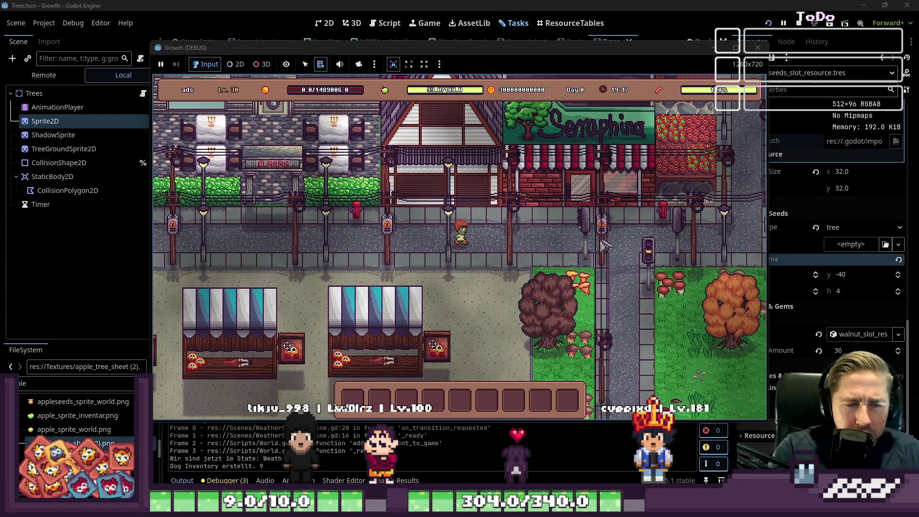
- Walk up to the NPC, talk, open Exchange Seeds to view the trade, then close it
key(w)
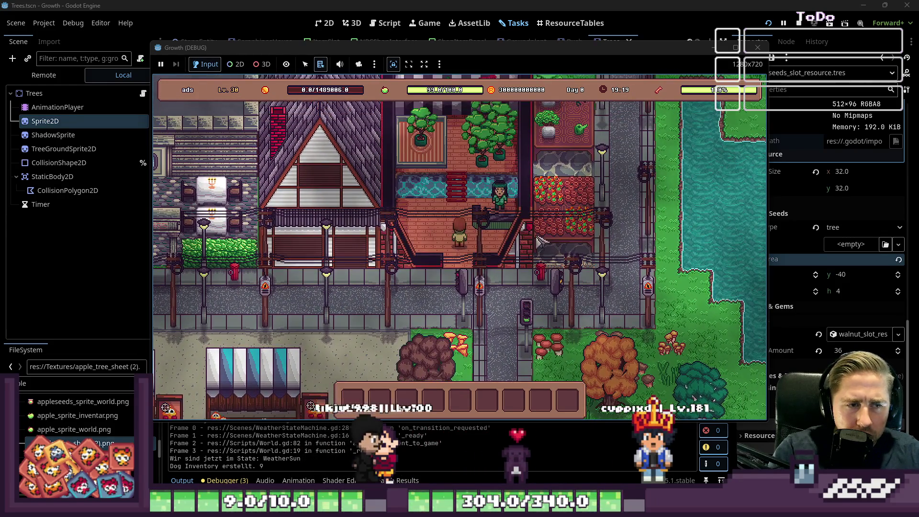
key(w)
key(e)
click(430, 320)
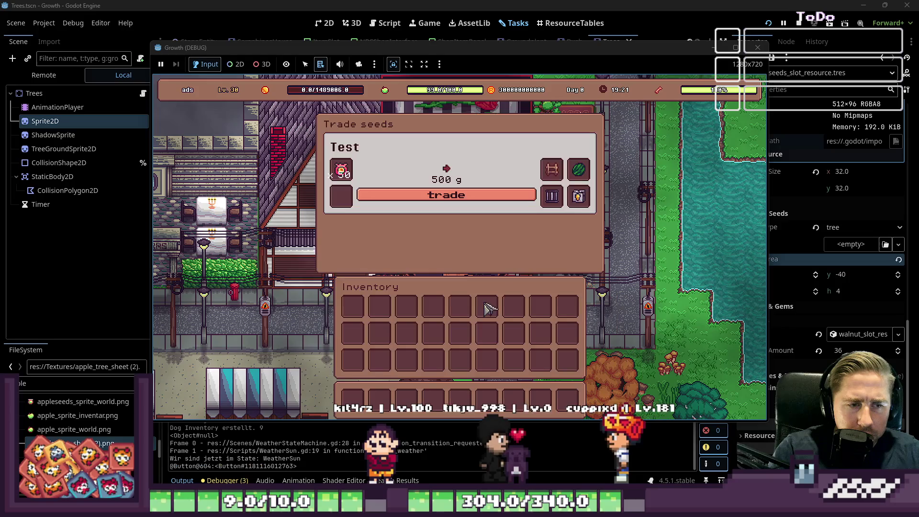
mouse_move(349, 172)
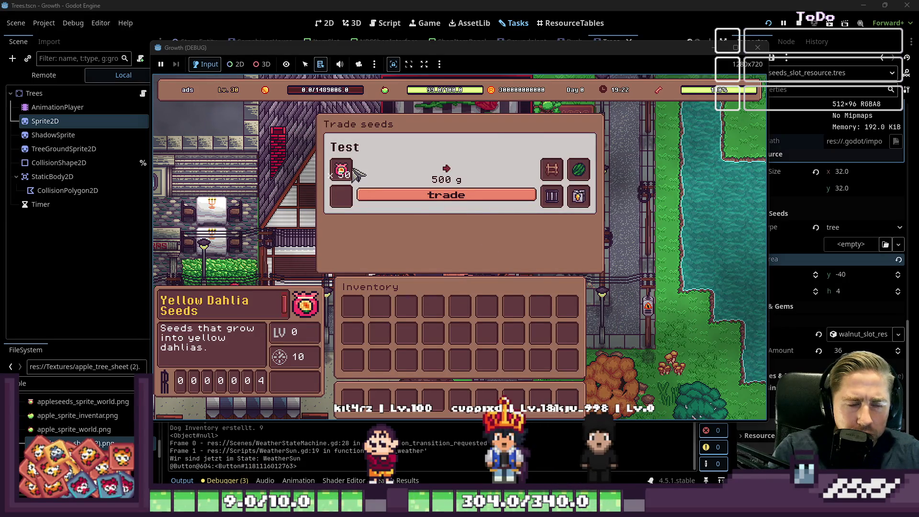
key(Escape)
- Reopen the seed trade window, inspect the trade items, and carry out the trade
key(e)
click(431, 319)
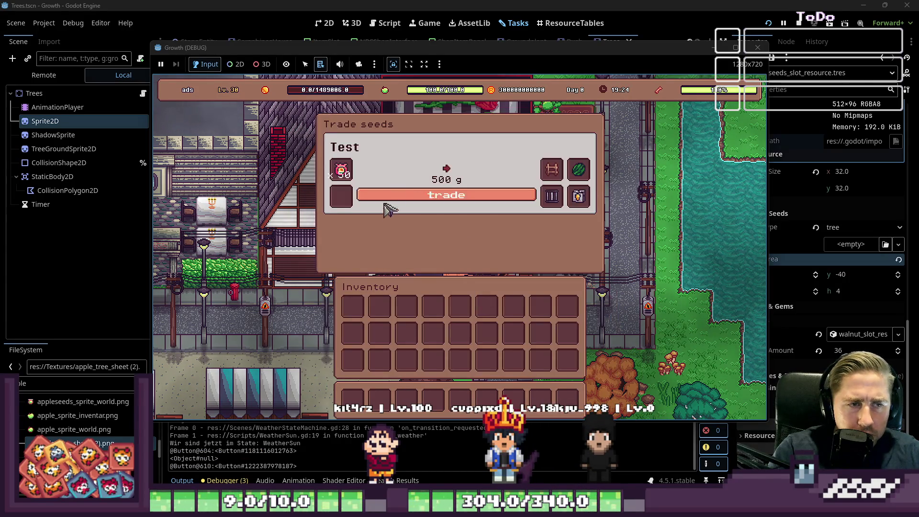
mouse_move(557, 196)
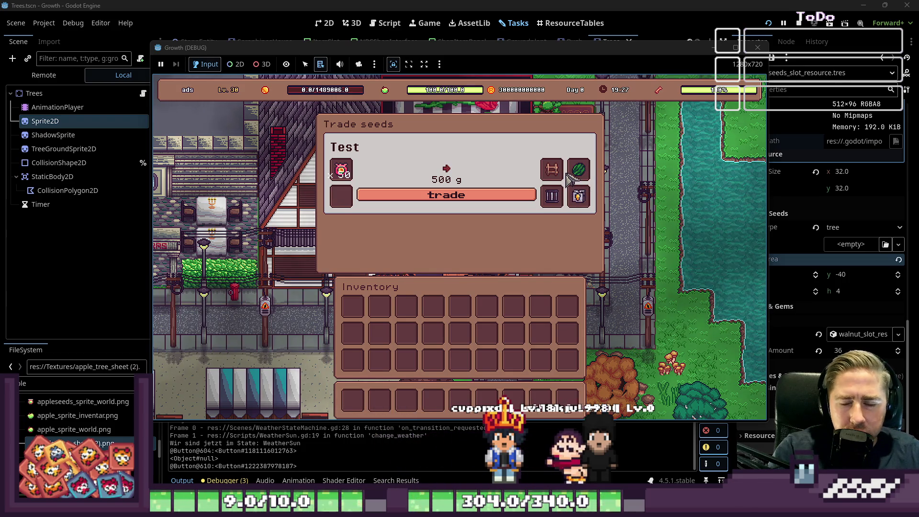
mouse_move(552, 171)
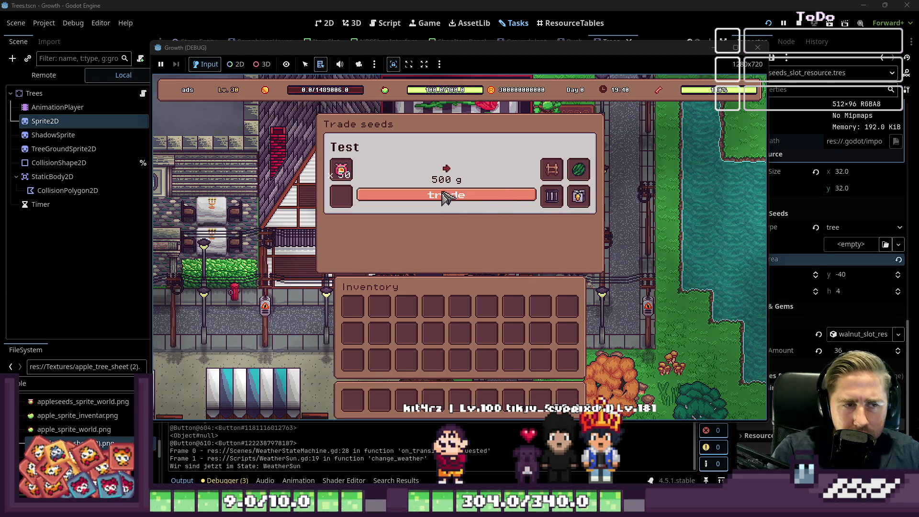
click(445, 195)
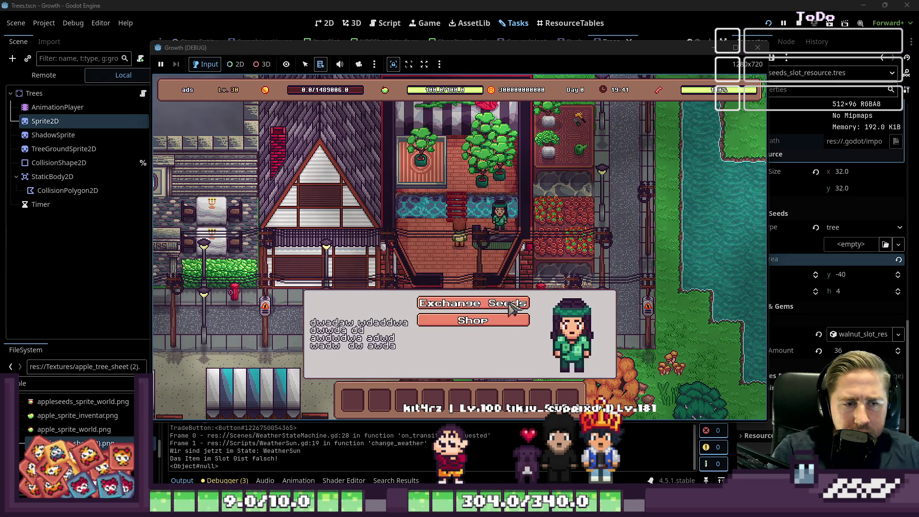
- Open the NPC's shop, then walk down out of it back toward the market stalls
click(498, 320)
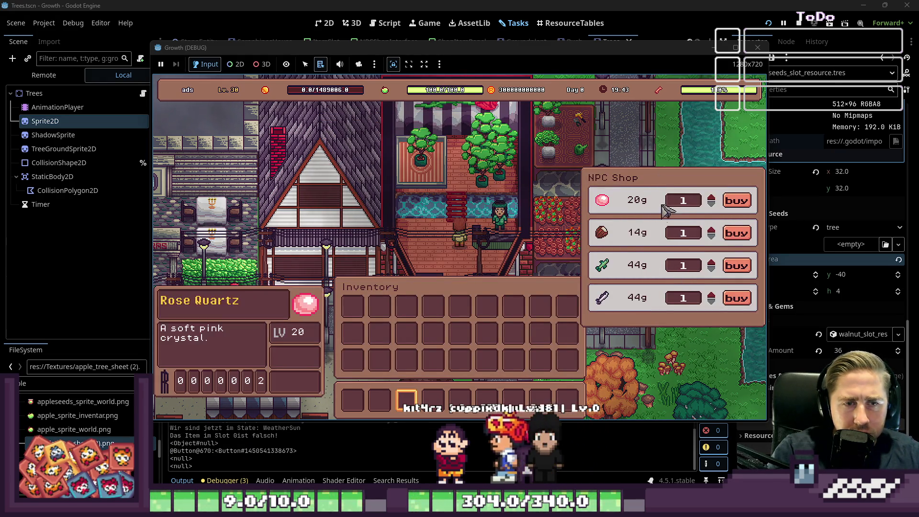
key(s)
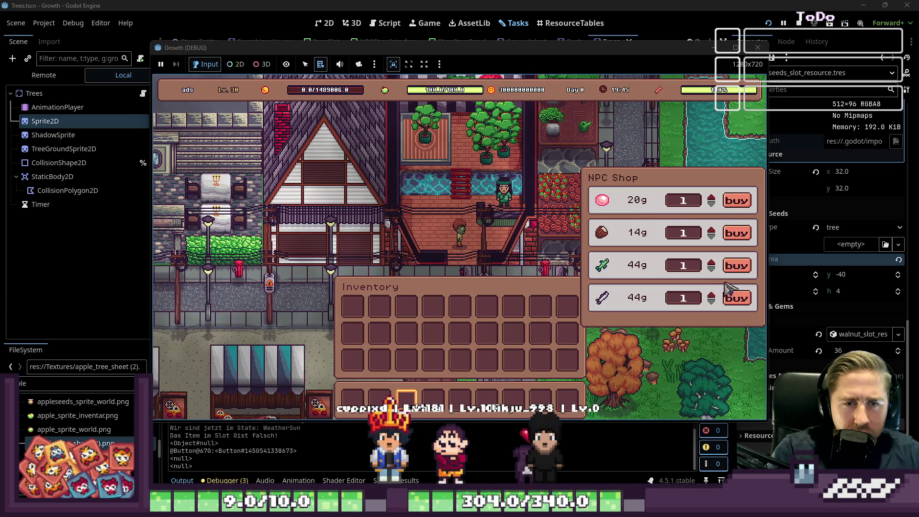
key(s)
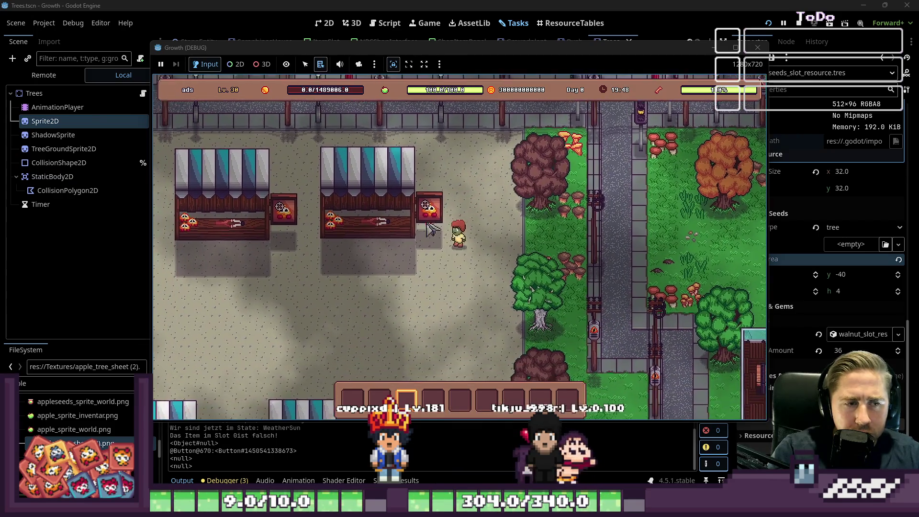
- Walk the player left past the stalls and down-left through town
key(a)
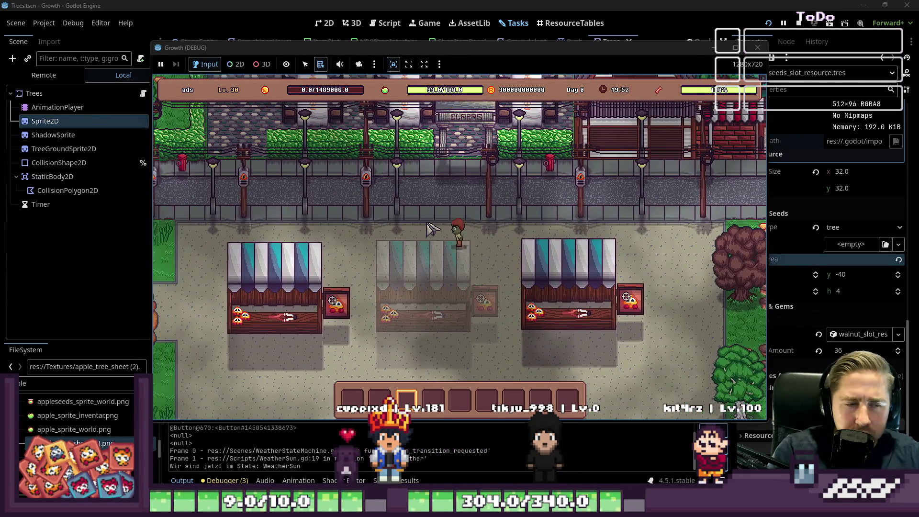
key(s)
key(a)
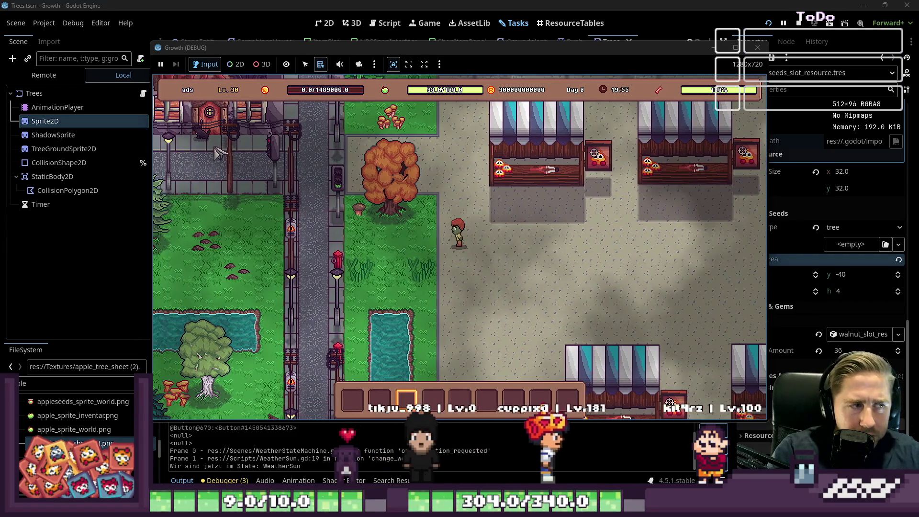
key(w)
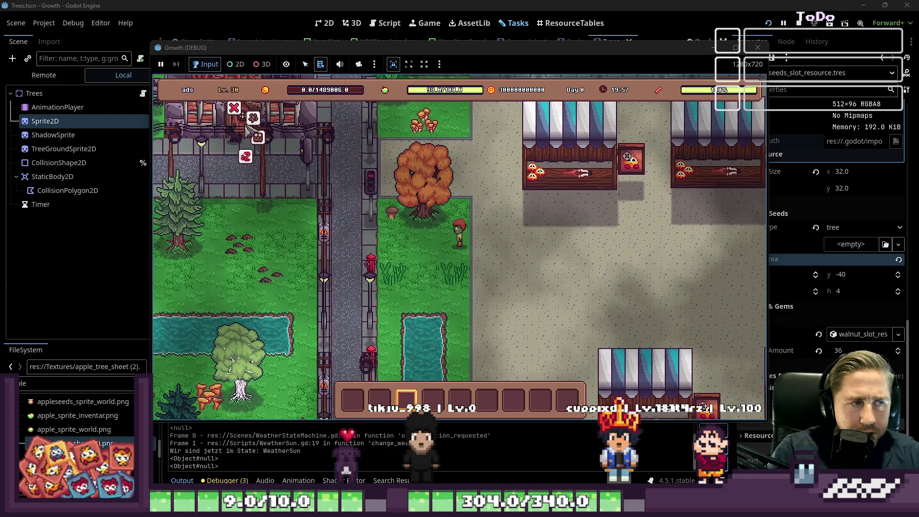
key(a)
key(s)
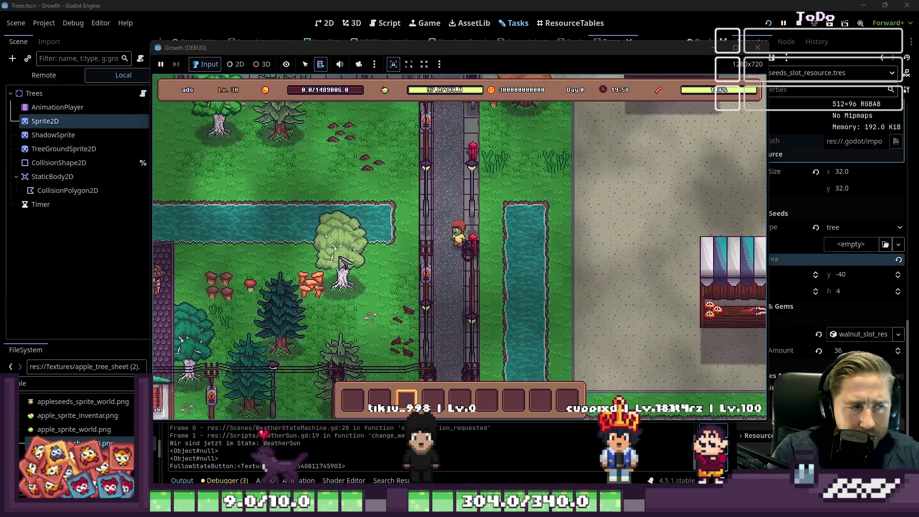
key(s)
key(a)
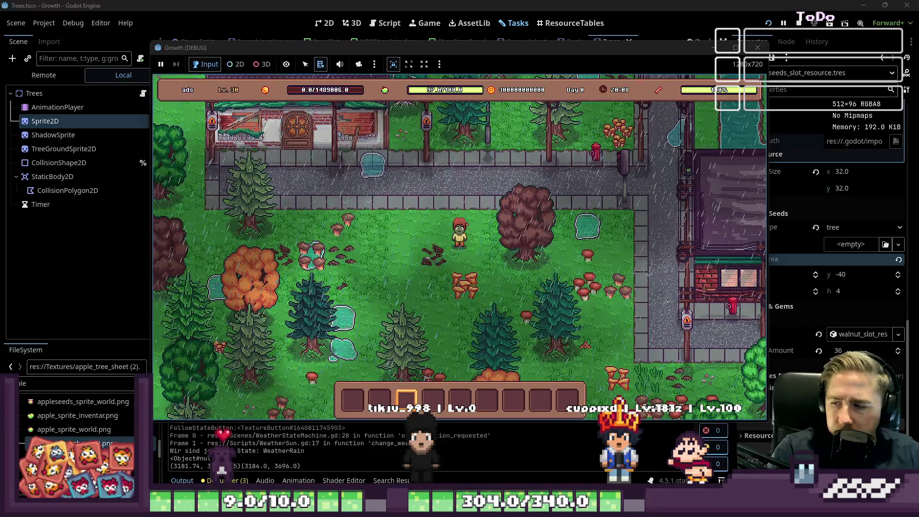
- Walk up-left along the road by the house, then down-right across the grass
key(w)
key(a)
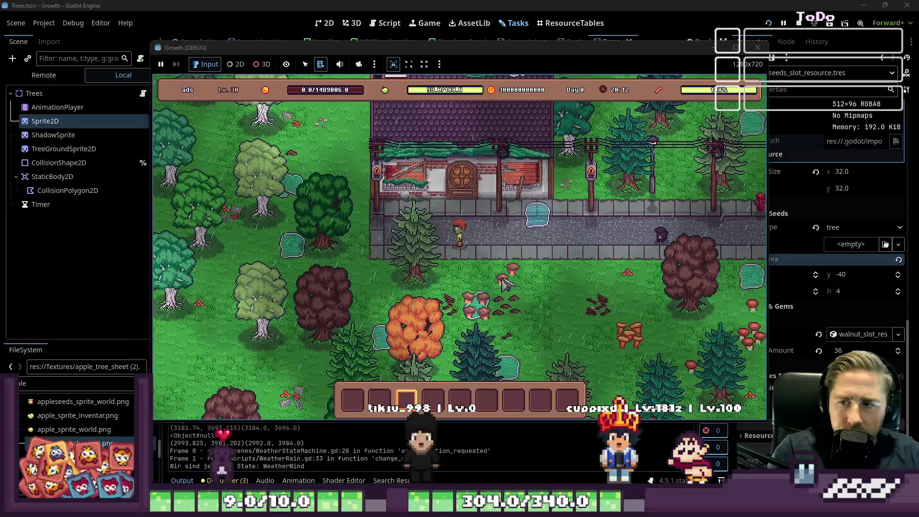
key(w)
key(s)
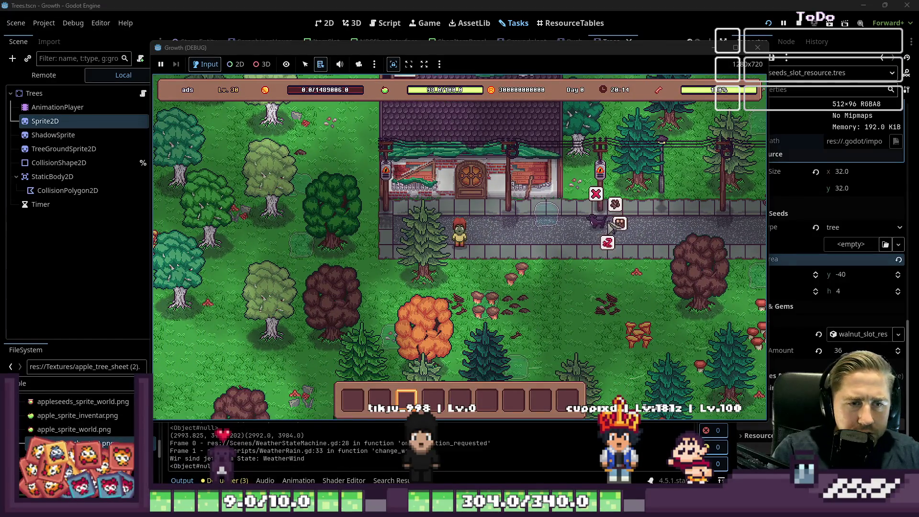
key(s)
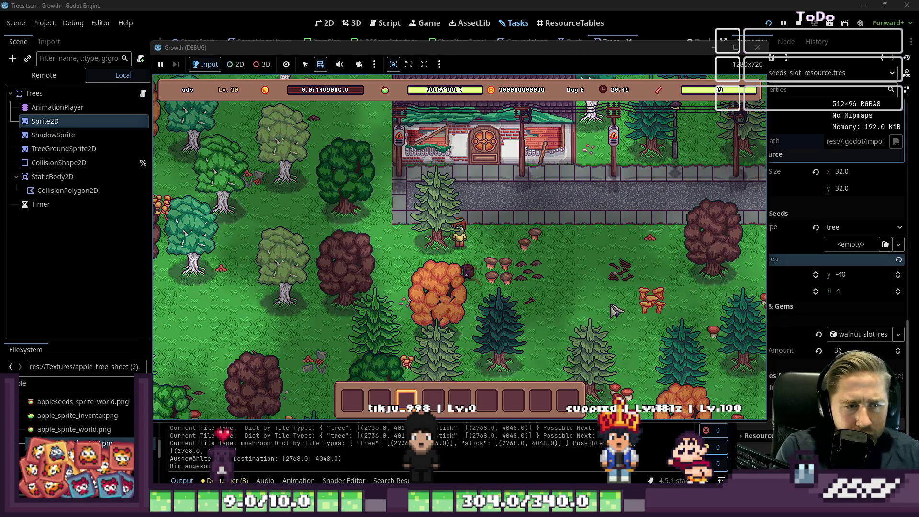
key(s)
key(d)
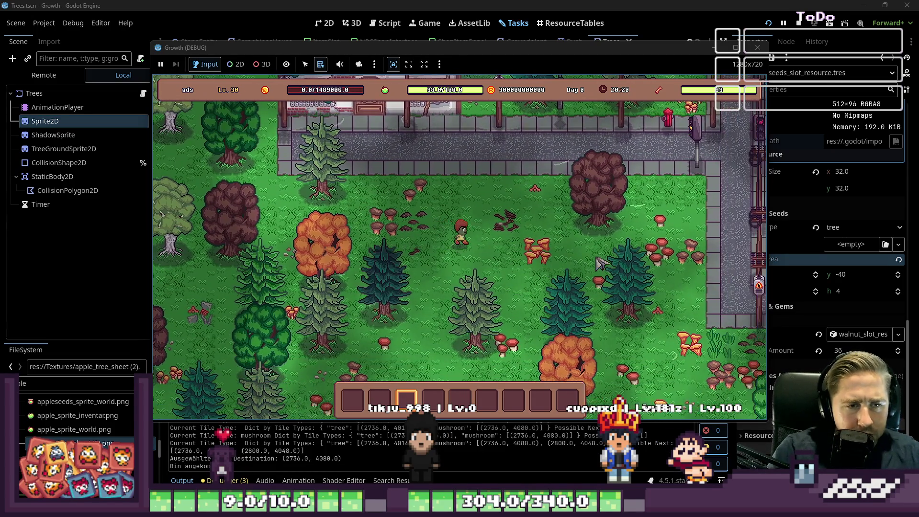
key(d)
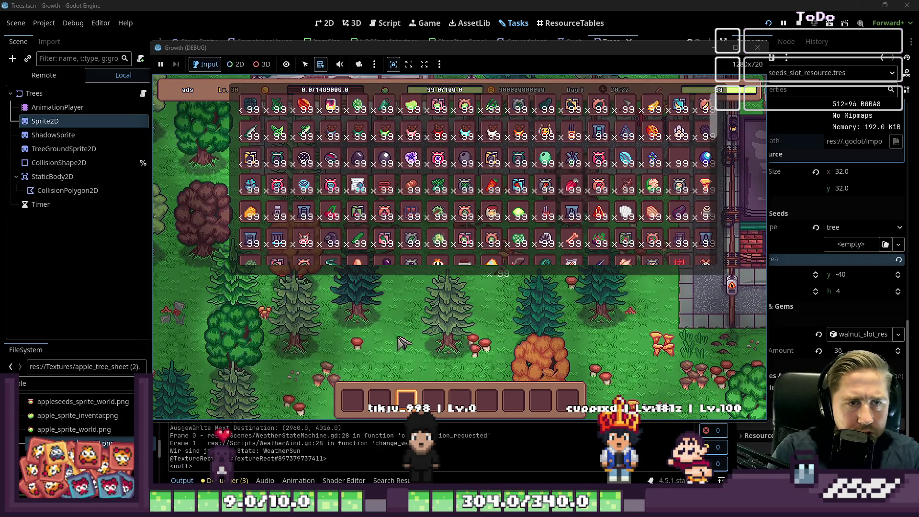
- Equip the Axe, chop a tree and a pine, and collect the sticks and Pine Logs
click(544, 130)
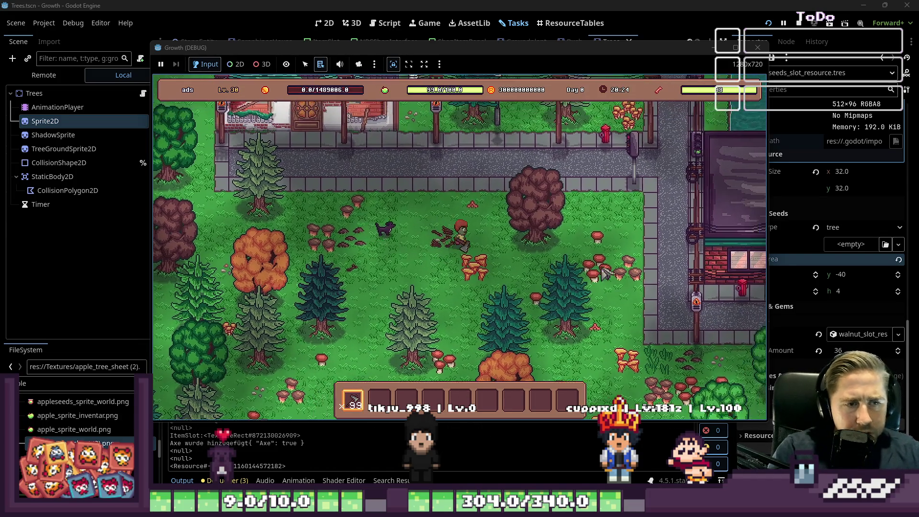
key(d)
click(595, 273)
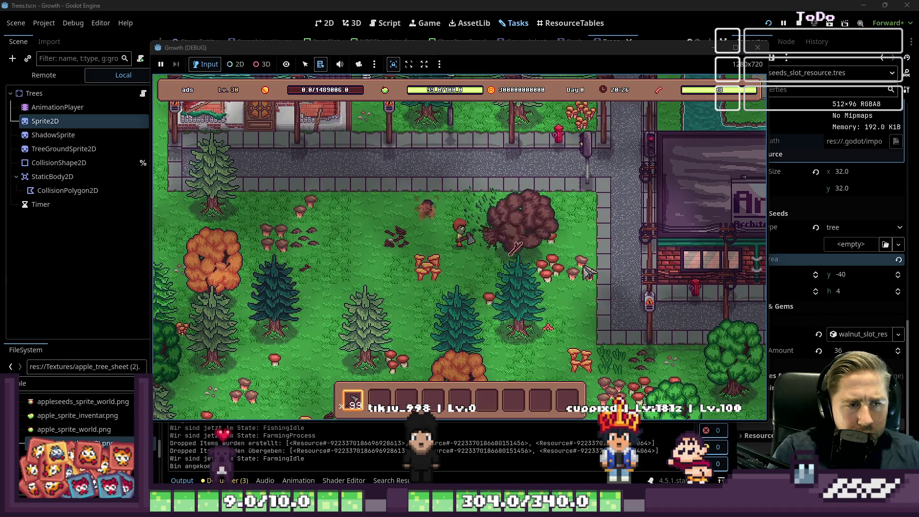
key(d)
key(w)
key(a)
key(s)
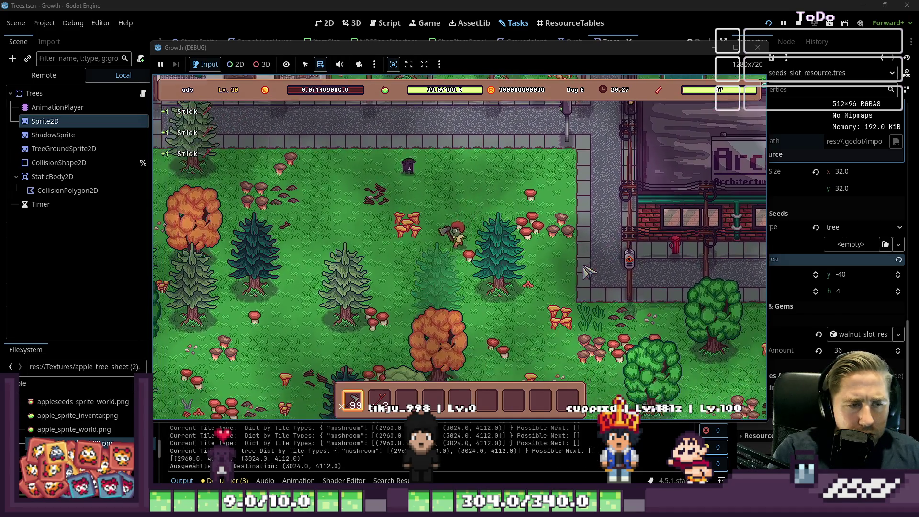
key(d)
click(625, 213)
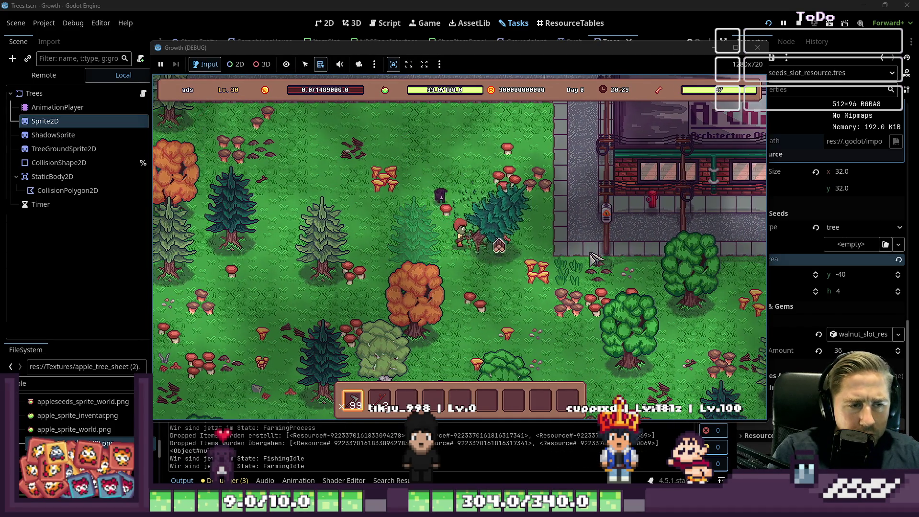
key(s)
key(w)
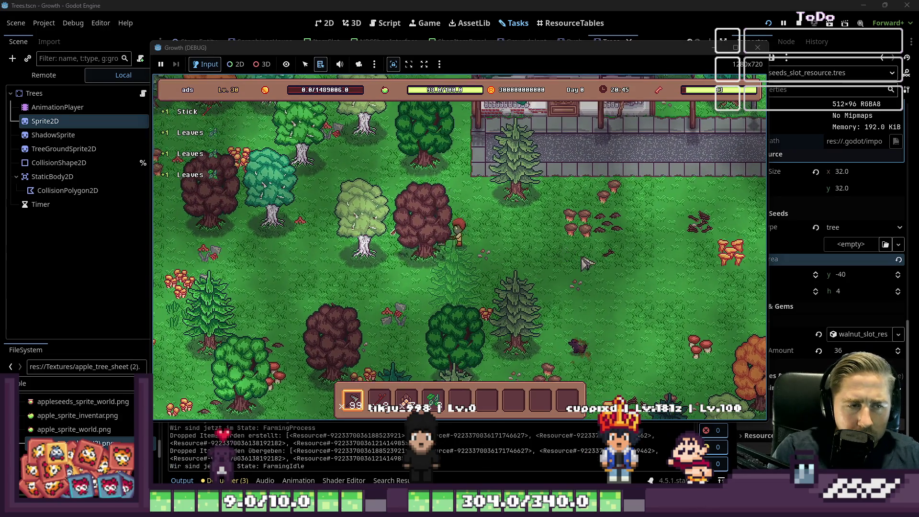
mouse_move(463, 397)
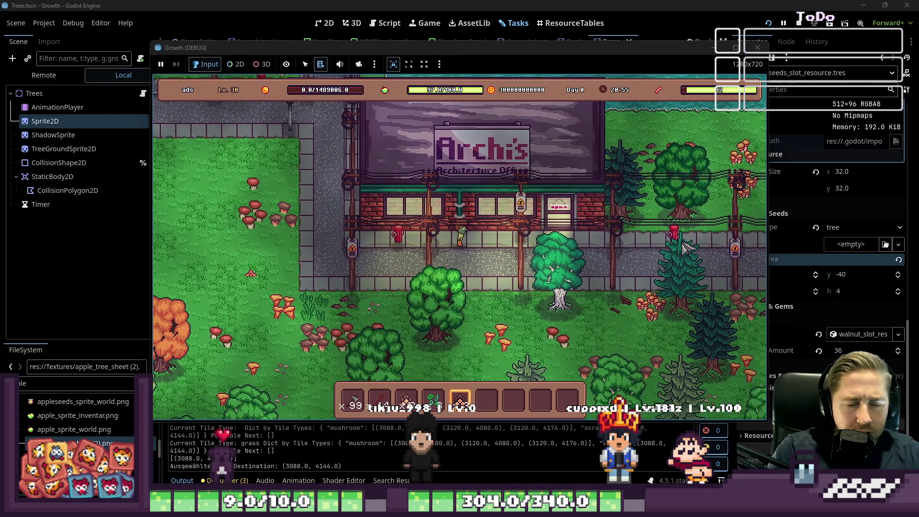
- Plant the tree, then move carrots, the Cidery and conveyor belts (slot 6) into the hotbar
click(456, 241)
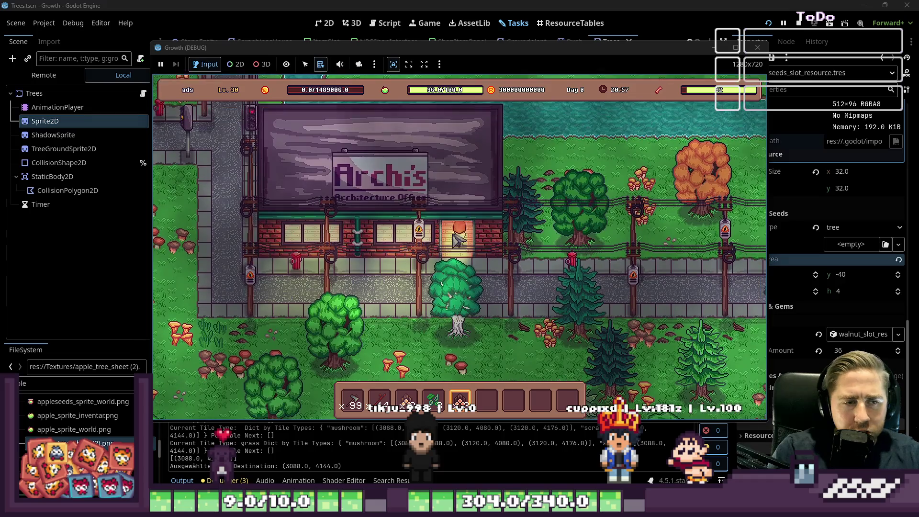
mouse_move(555, 155)
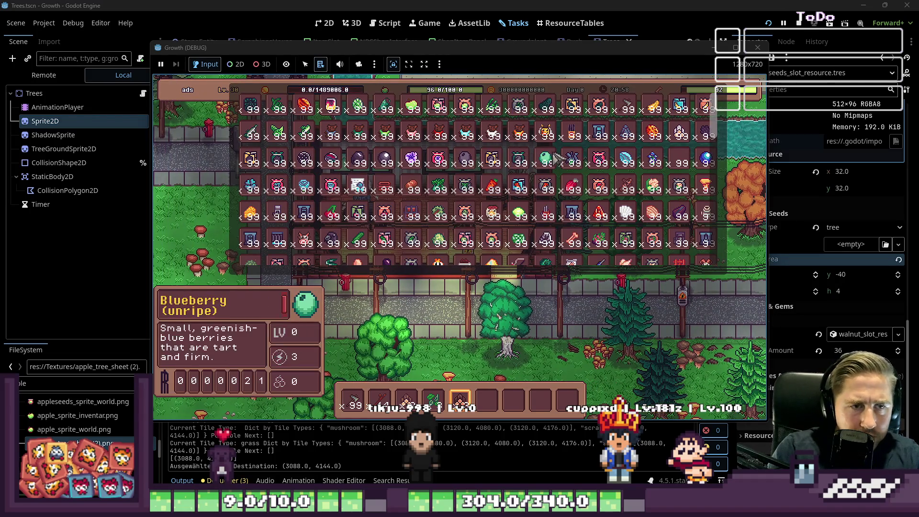
click(495, 188)
scroll(478, 191, down, 1)
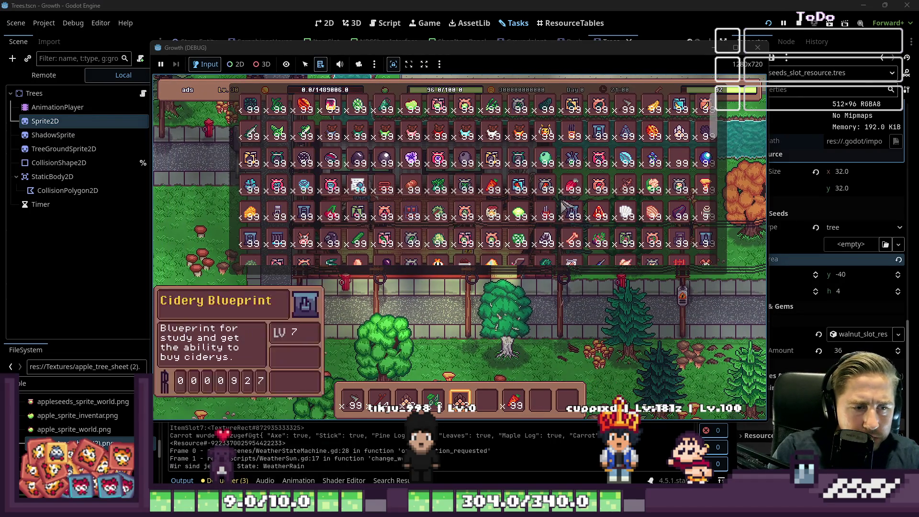
click(542, 402)
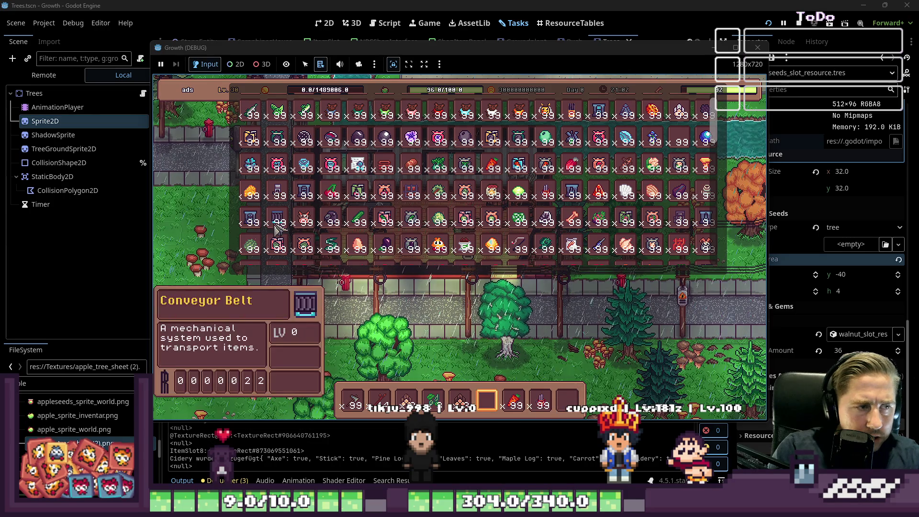
click(482, 405)
- Lay a leftward row of conveyor belts from slot 6, then feed carrots from slot 7 onto it
key(i)
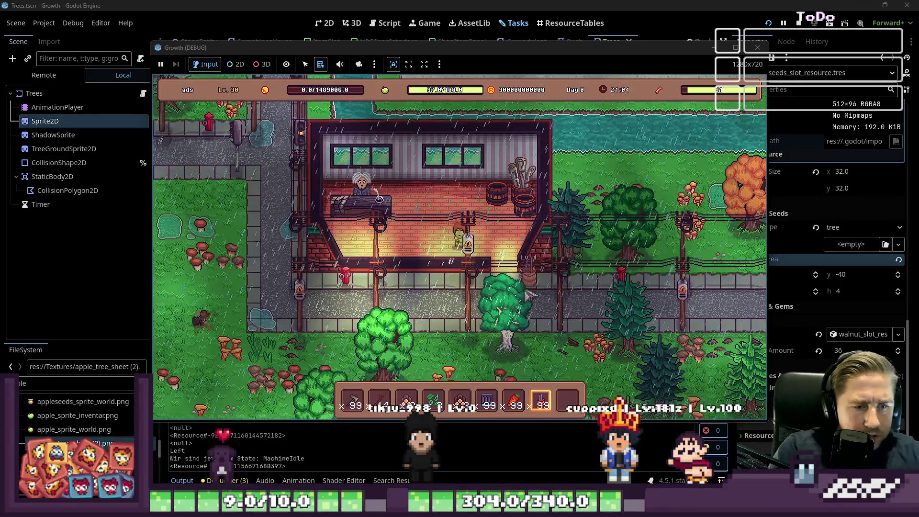
key(d)
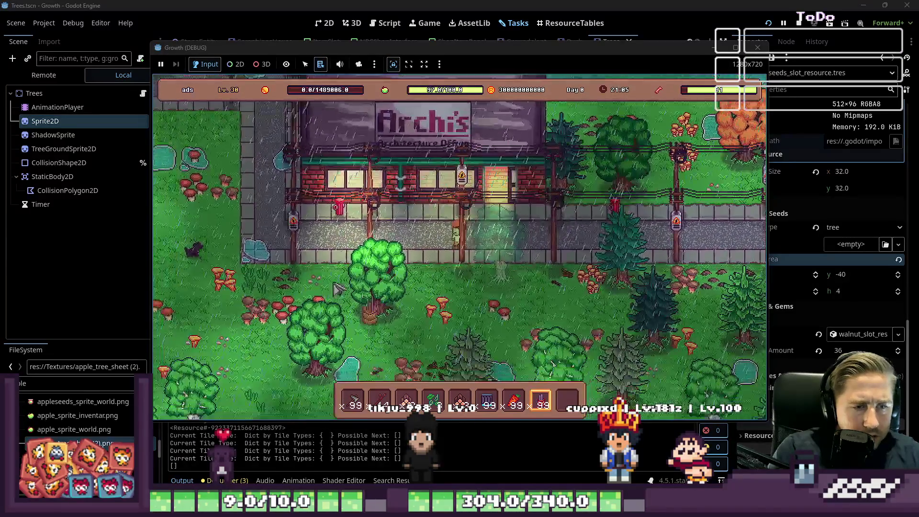
key(a)
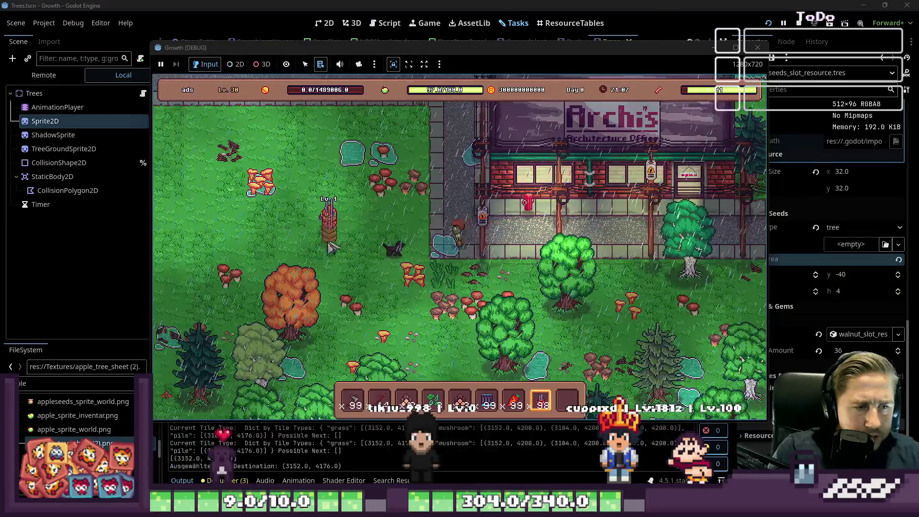
key(6)
key(a)
mouse_move(367, 233)
mouse_down()
mouse_move(403, 229)
mouse_move(373, 222)
mouse_move(383, 219)
mouse_up()
key(a)
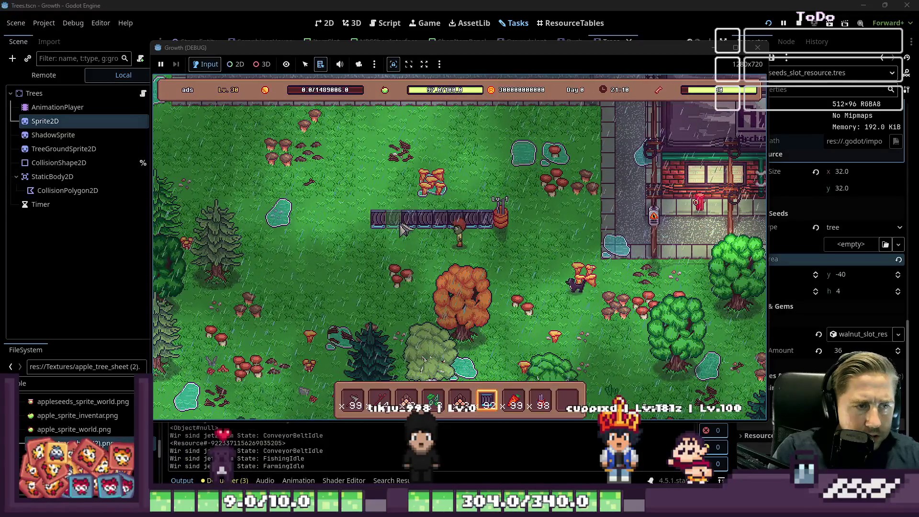
key(7)
key(s)
key(a)
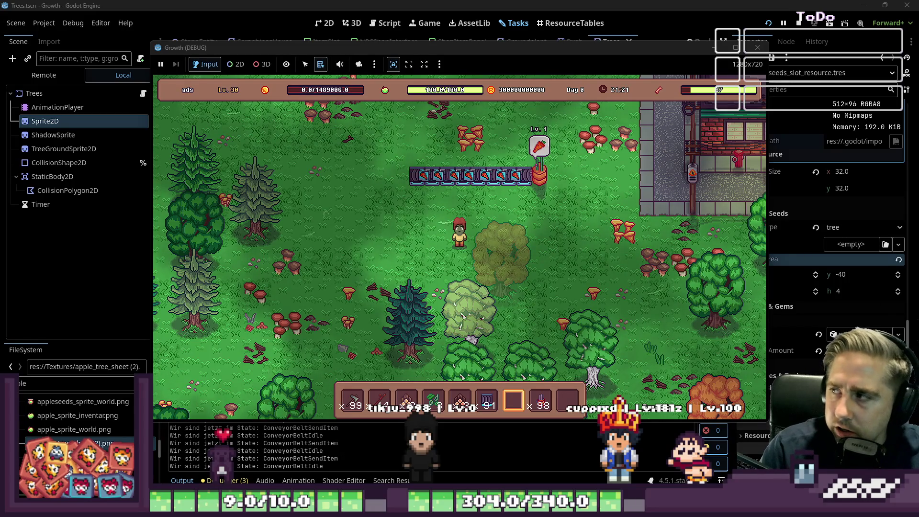
- Browse the full all-items inventory grid, then close it and return to the map
key(w)
key(a)
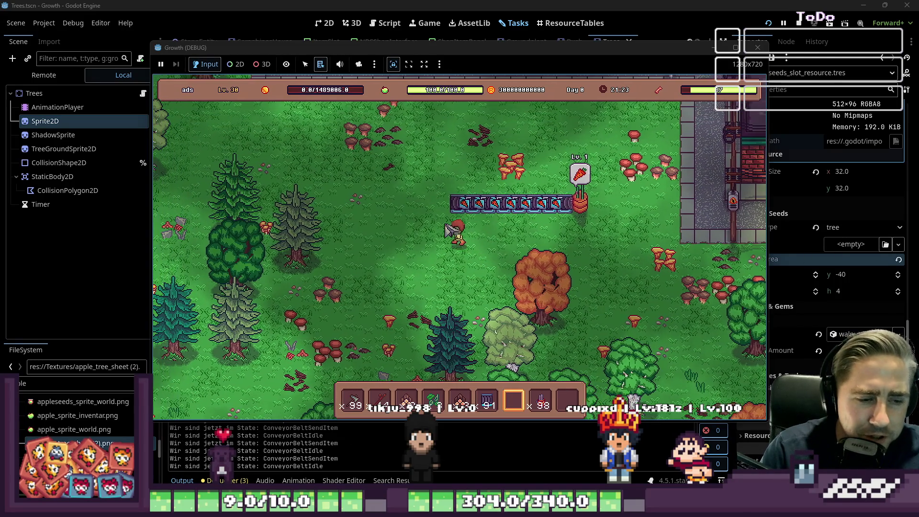
key(i)
scroll(297, 191, down, 4)
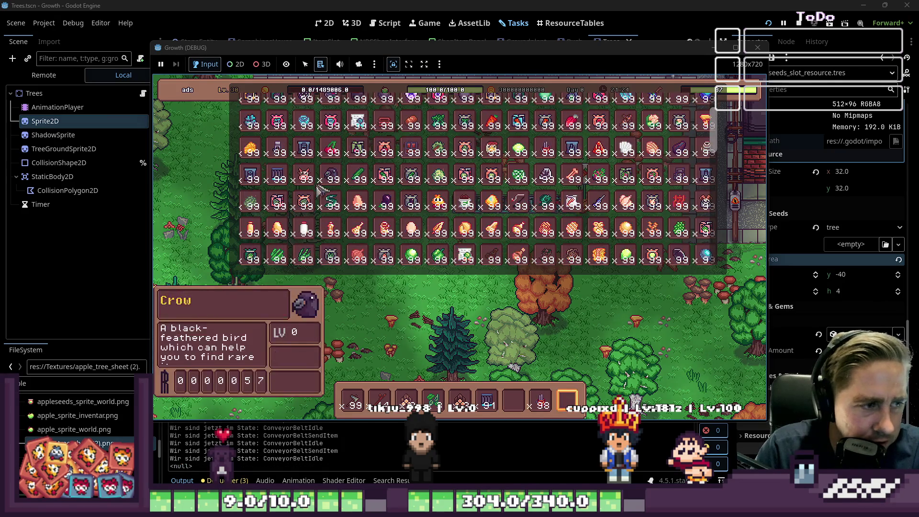
scroll(306, 196, down, 3)
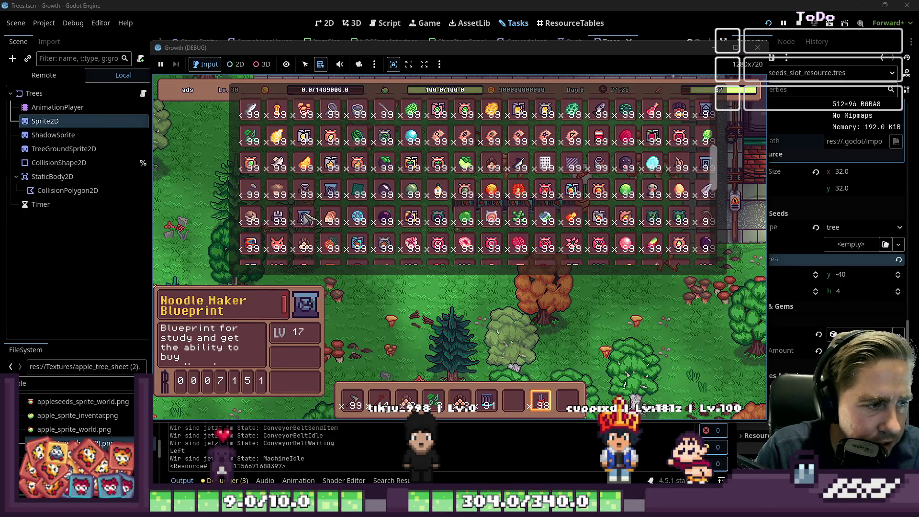
scroll(325, 205, up, 1)
scroll(431, 143, up, 2)
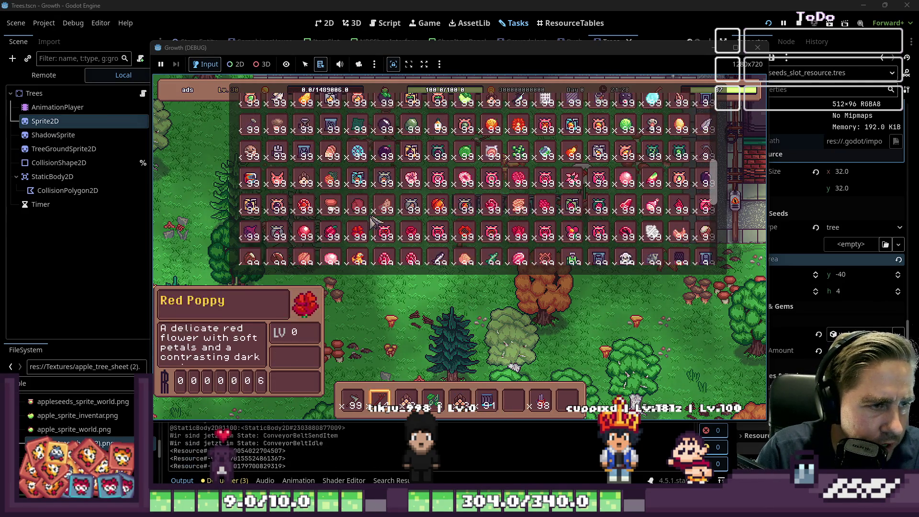
scroll(438, 140, up, 6)
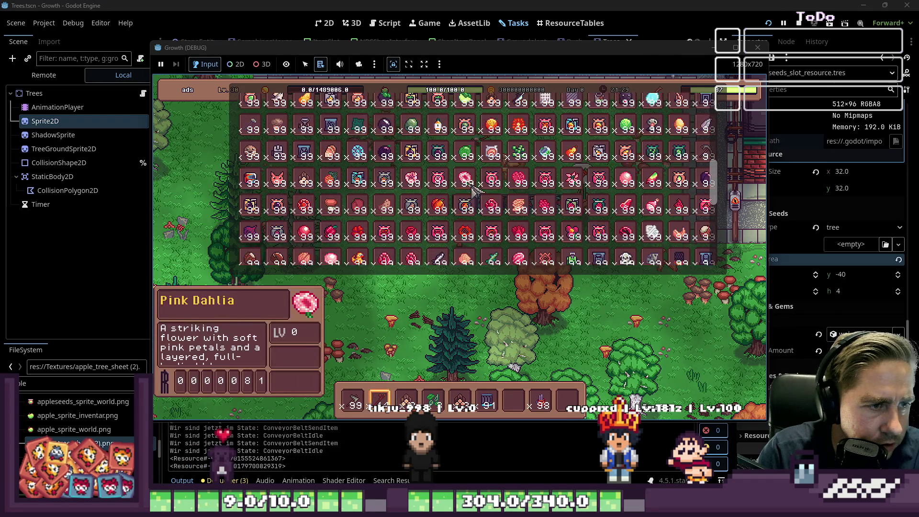
scroll(469, 187, up, 3)
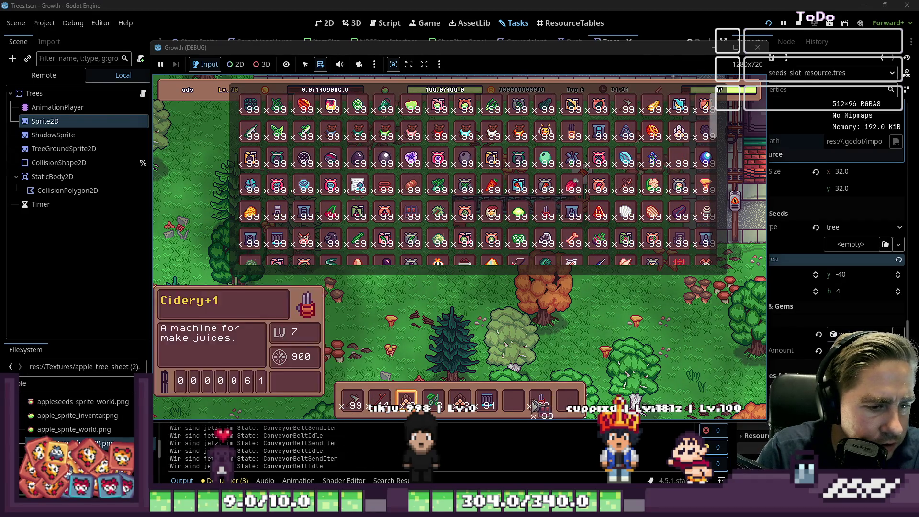
key(Escape)
- Pick up the chest beside the conveyor and open it
scroll(521, 401, down, 3)
scroll(478, 287, down, 2)
scroll(440, 197, up, 1)
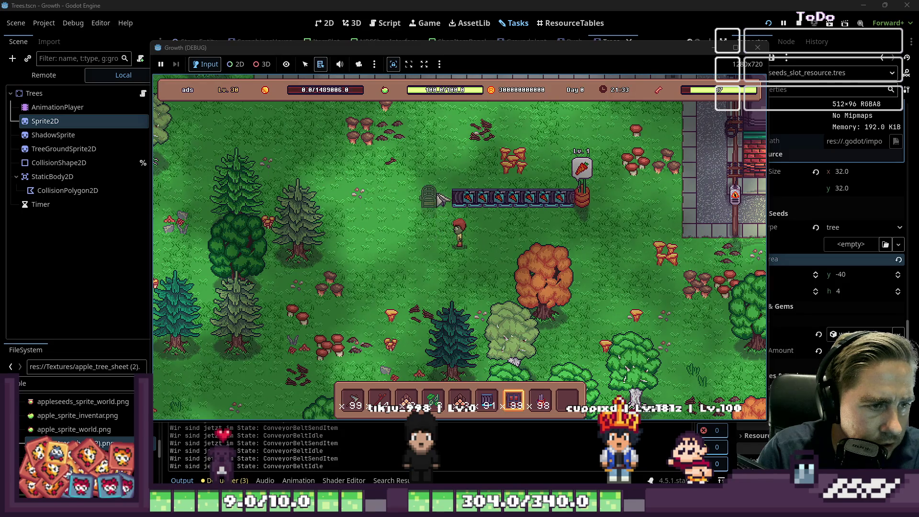
scroll(440, 202, up, 7)
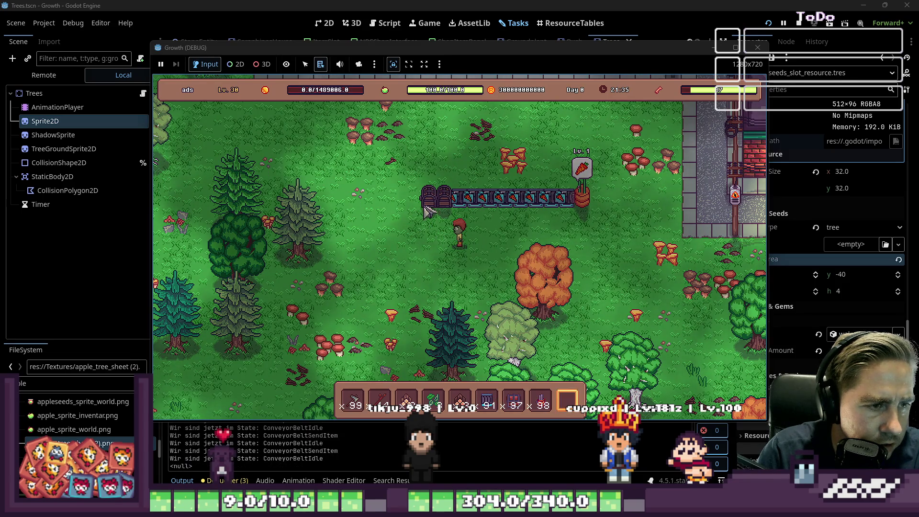
click(428, 203)
right_click(441, 199)
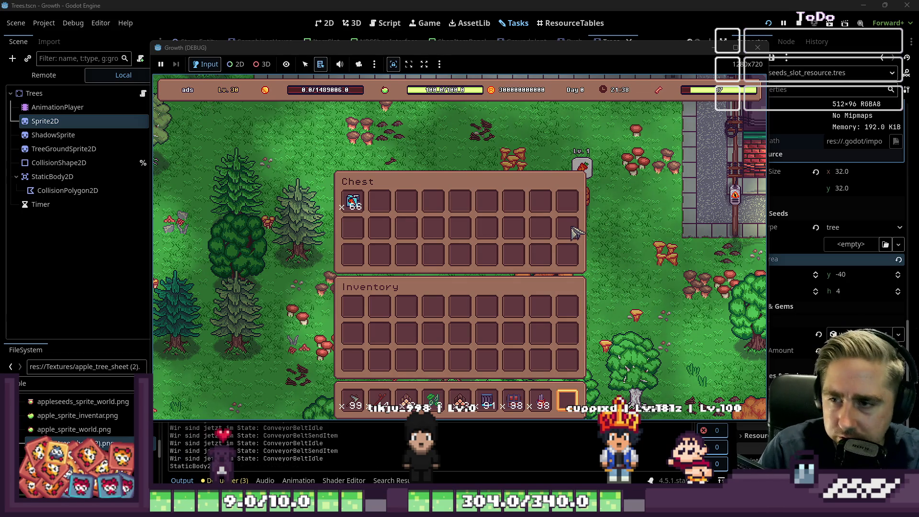
- Close the chest window and toggle the all-items grid open and shut
key(Escape)
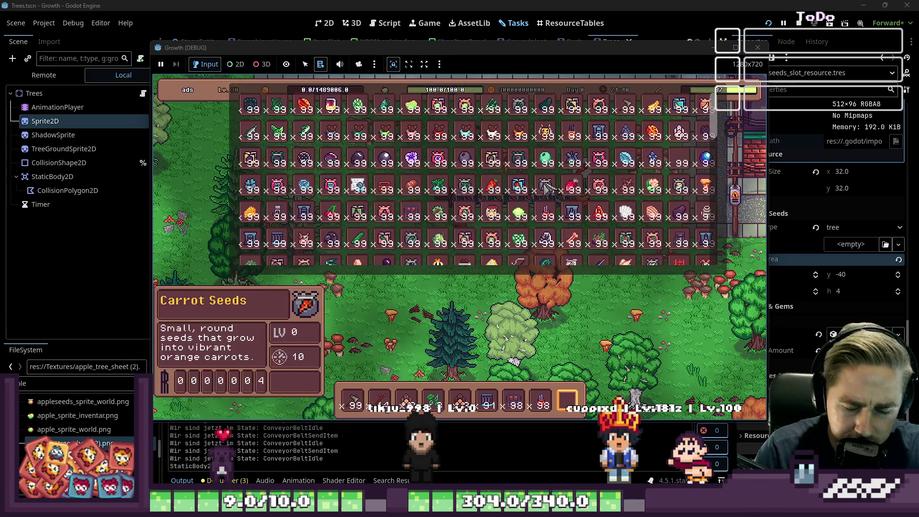
key(i)
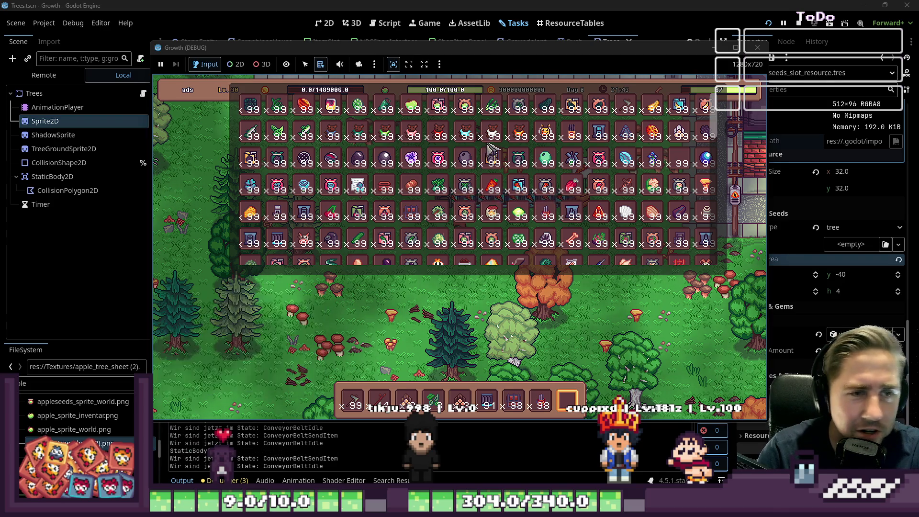
key(i)
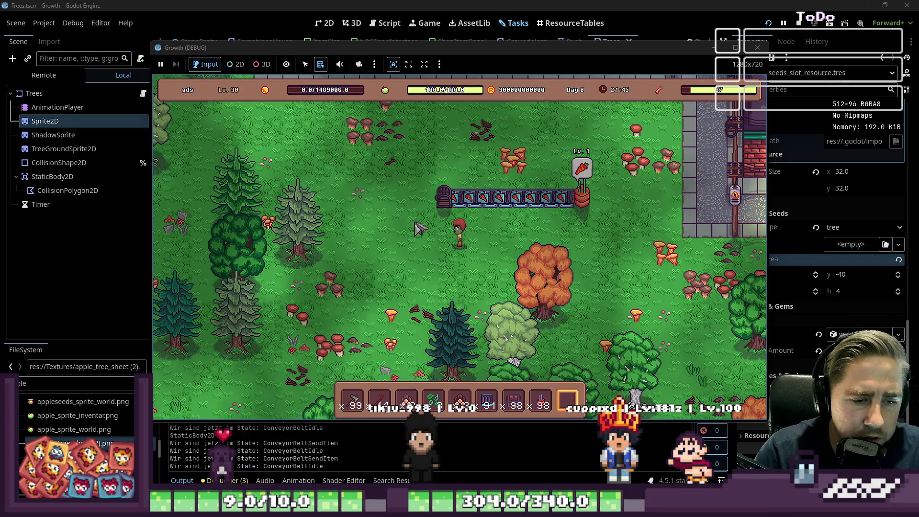
key(i)
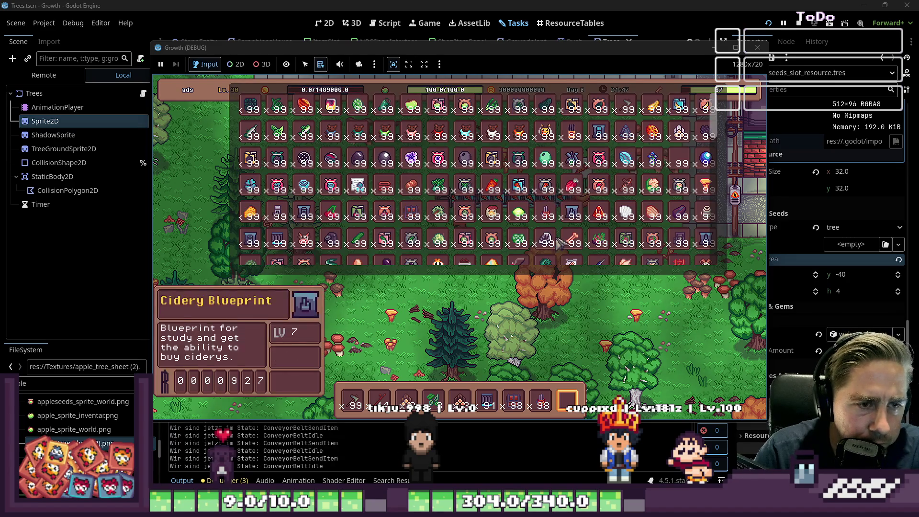
key(i)
key(i)
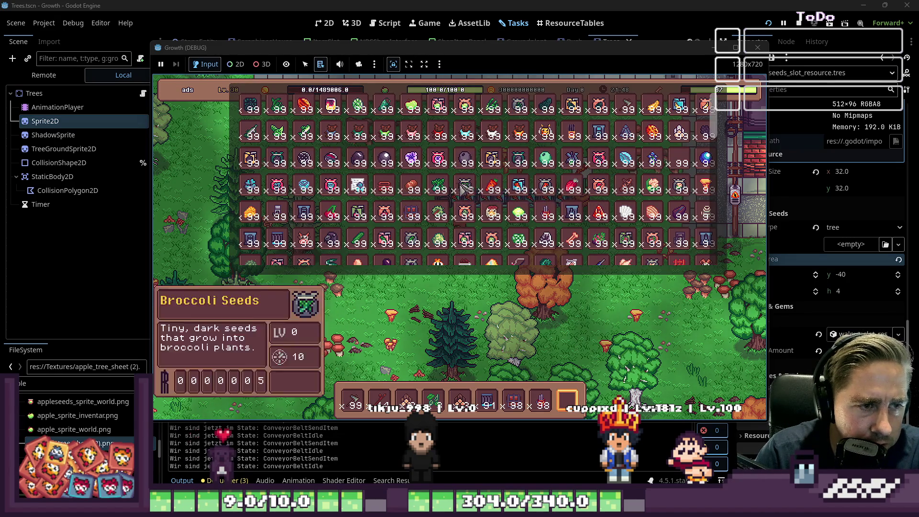
- Put Carrot Juice into the last hotbar slot, then reopen the grid with the inventory
click(514, 191)
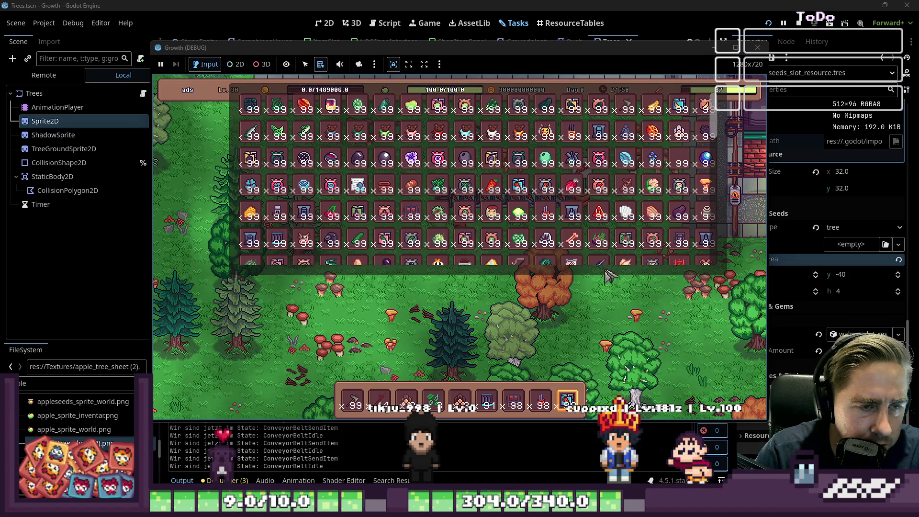
scroll(576, 224, down, 4)
scroll(574, 223, down, 4)
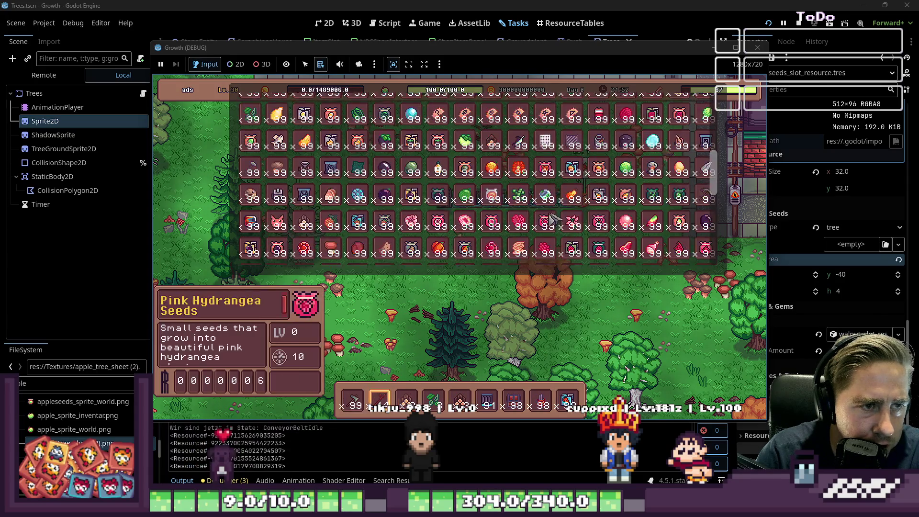
key(i)
key(i)
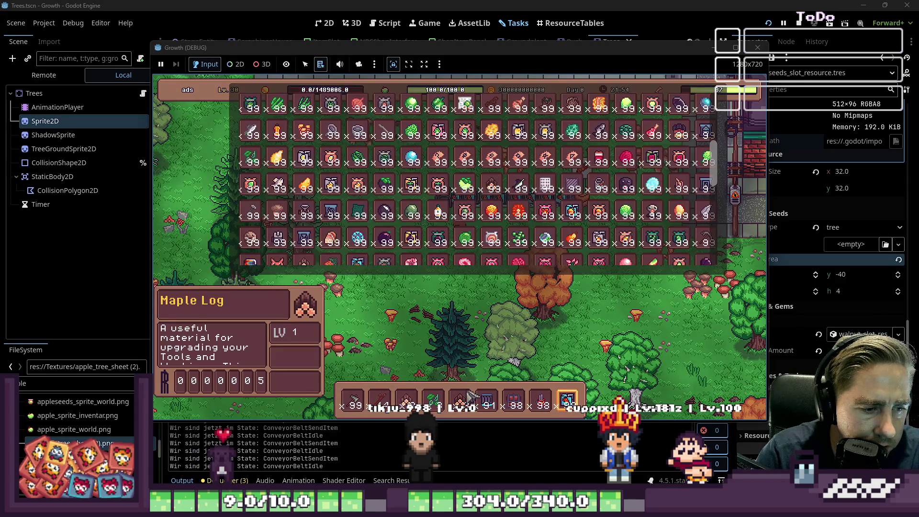
key(Tab)
- Swap the Maple Log in hotbar slot 5 for the Vaccuum
click(461, 362)
scroll(516, 191, down, 5)
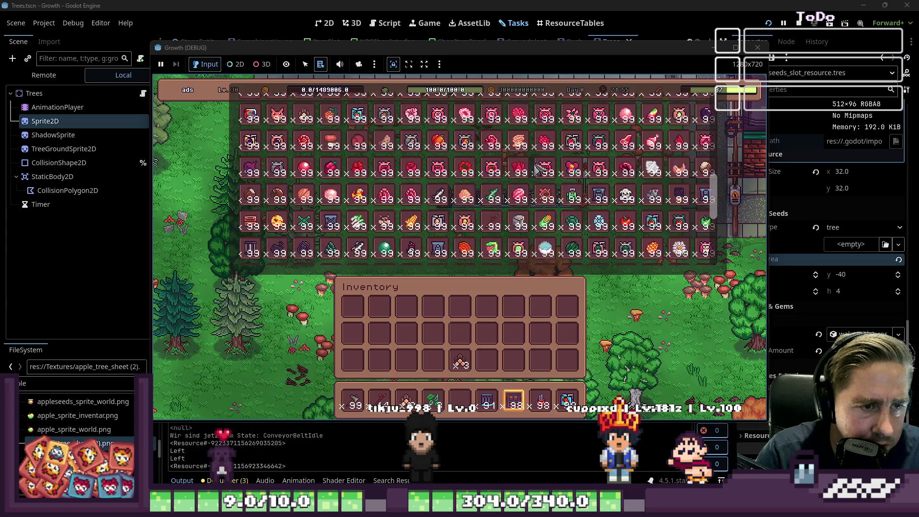
click(517, 192)
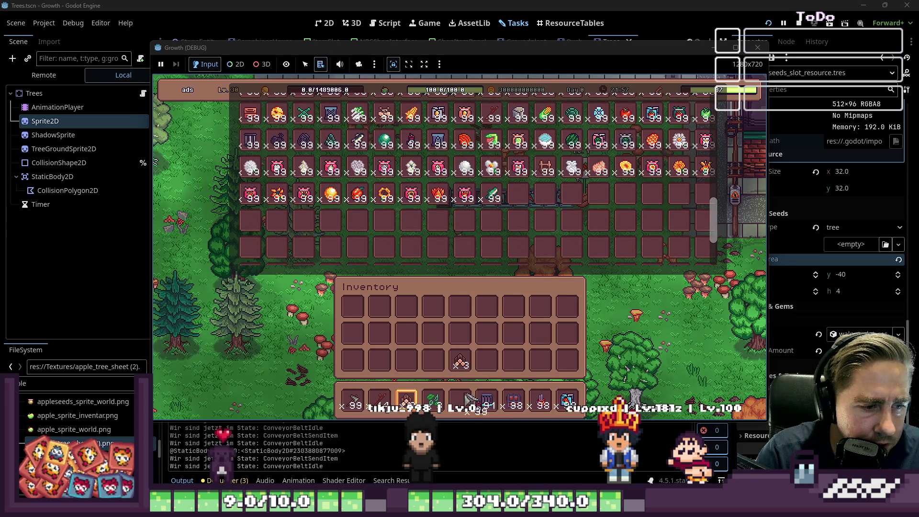
mouse_move(556, 175)
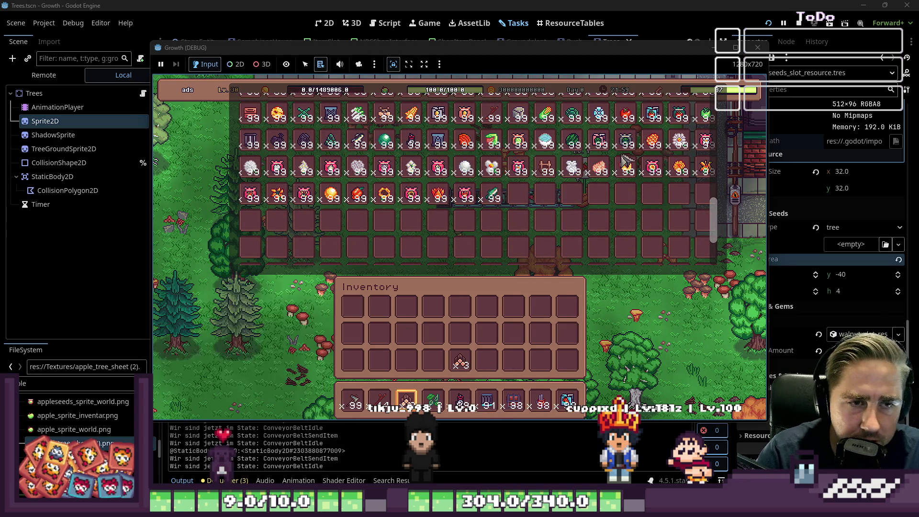
- Move the x99 stack to another inventory slot and close the item grid
scroll(574, 172, up, 5)
click(471, 325)
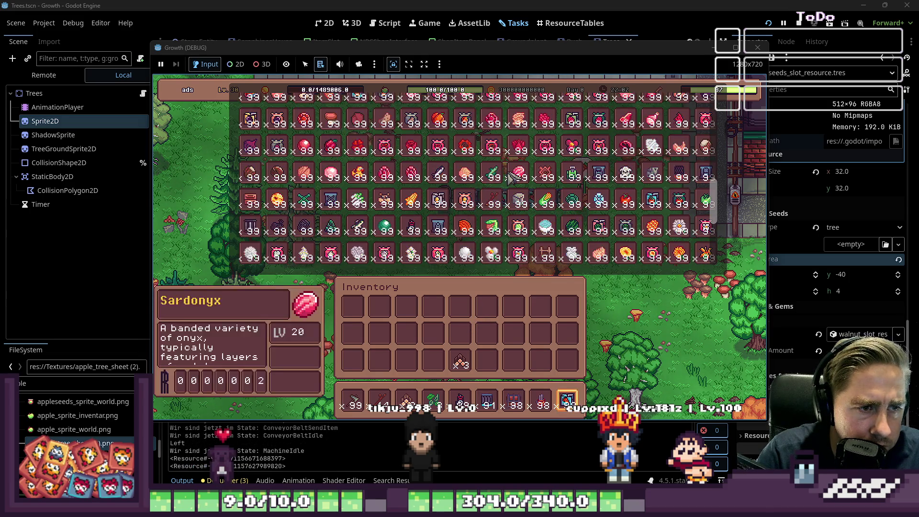
mouse_move(511, 177)
scroll(511, 177, up, 1)
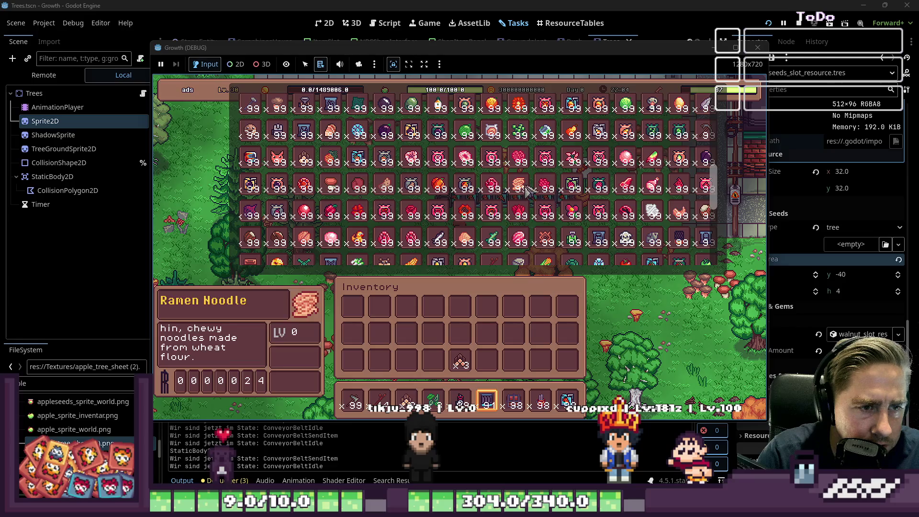
scroll(526, 189, up, 3)
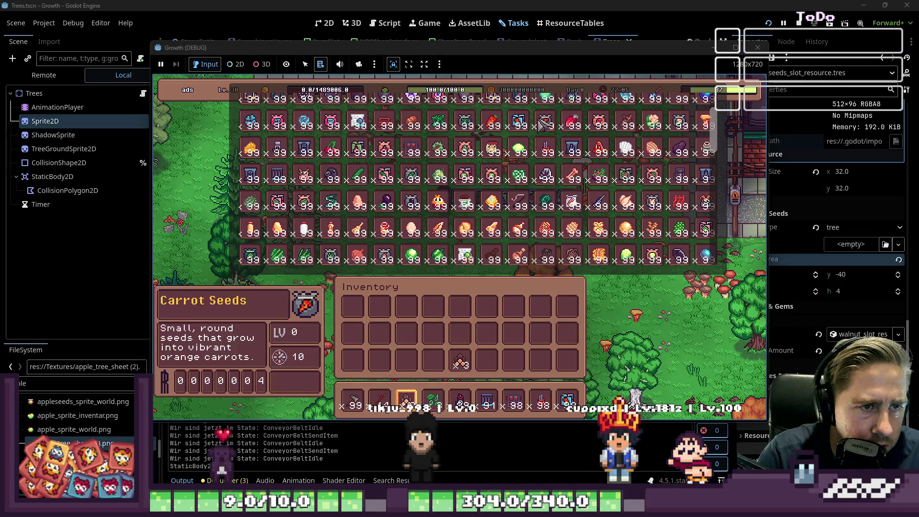
click(536, 364)
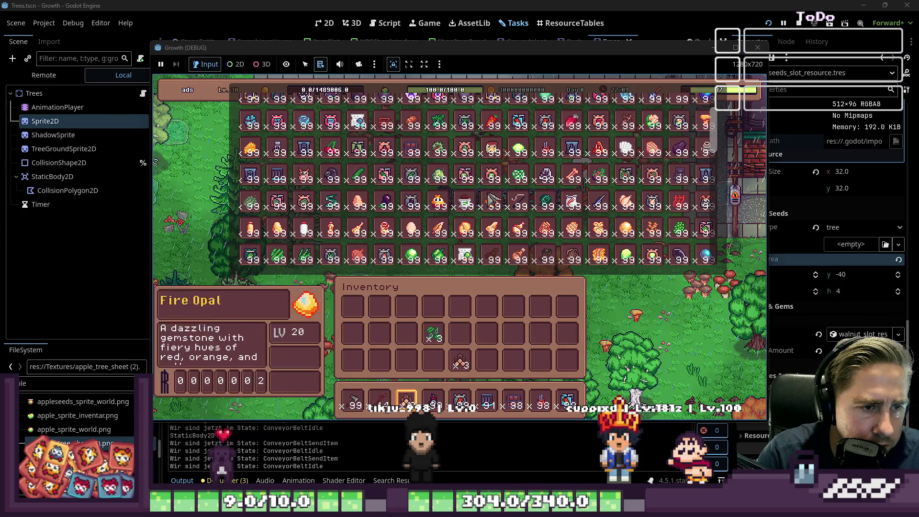
scroll(407, 368, up, 1)
click(406, 364)
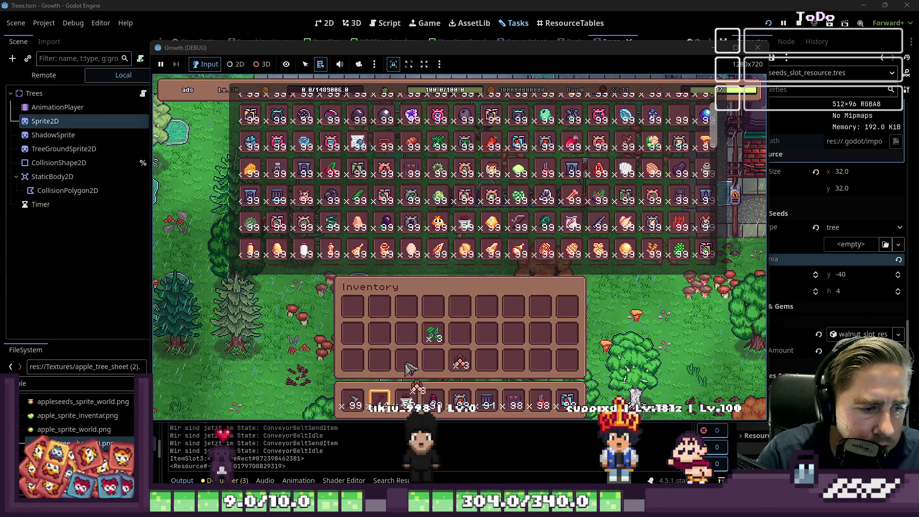
key(i)
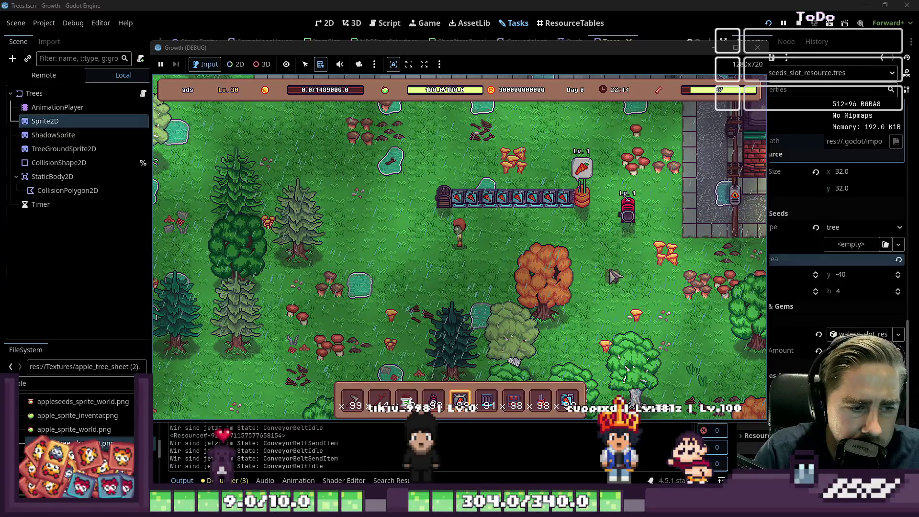
- Pick up the old conveyor pieces and lay a new conveyor line from the machine with hotbar item 5
key(6)
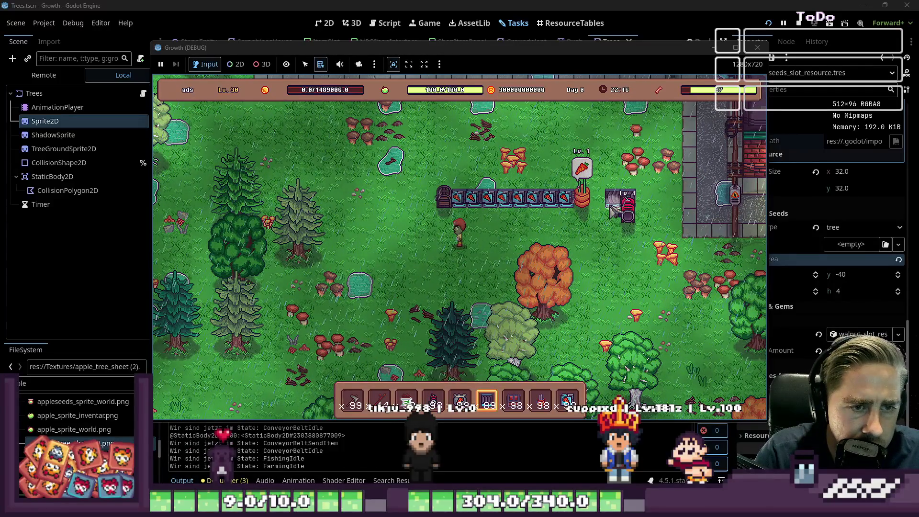
right_click(633, 200)
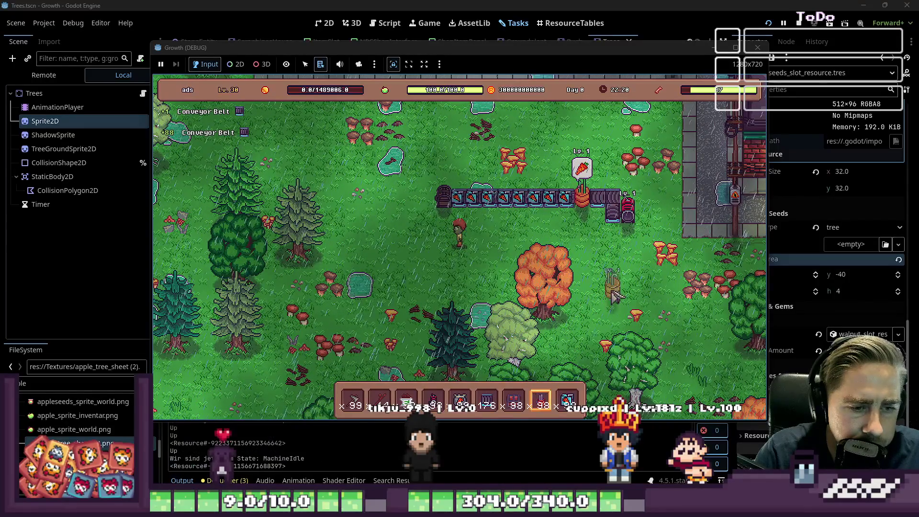
key(9)
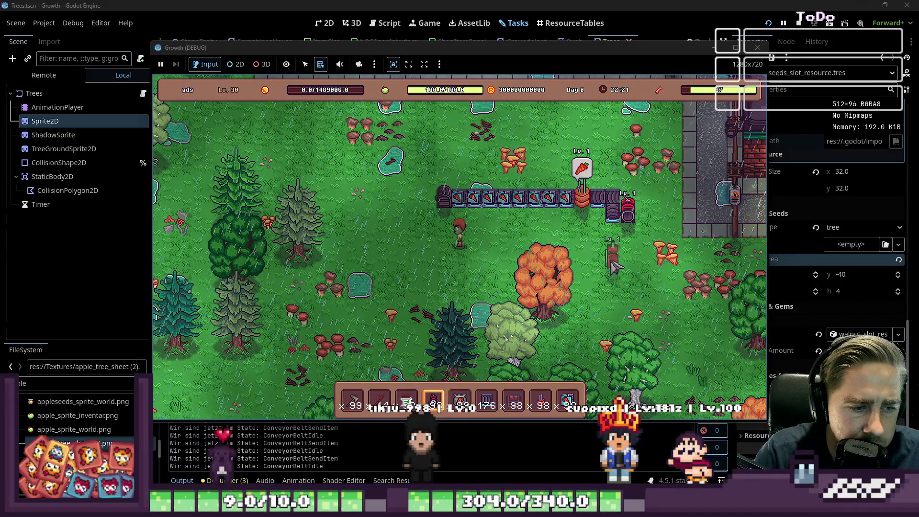
key(5)
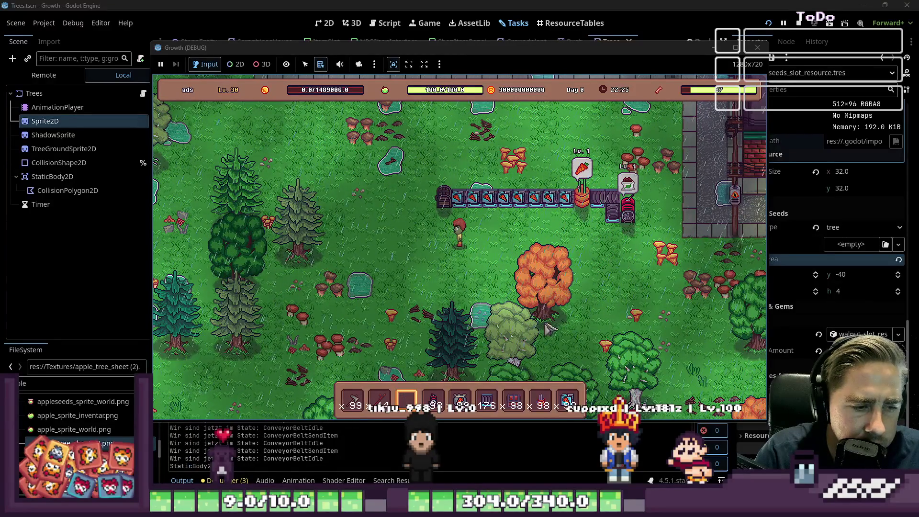
drag(628, 235, 629, 255)
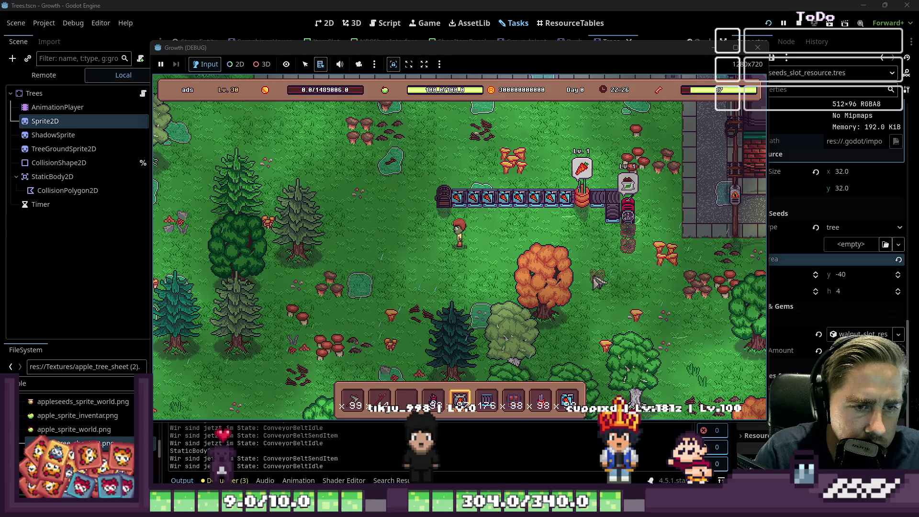
scroll(582, 296, up, 2)
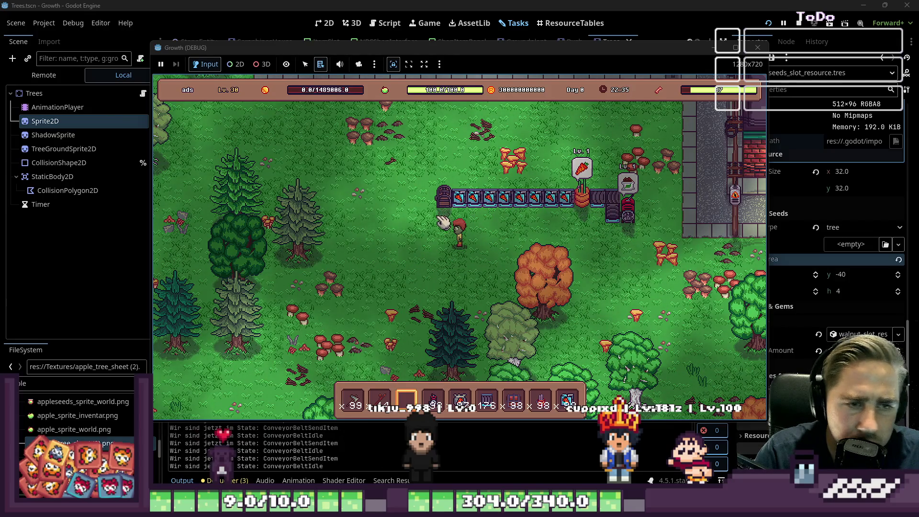
key(5)
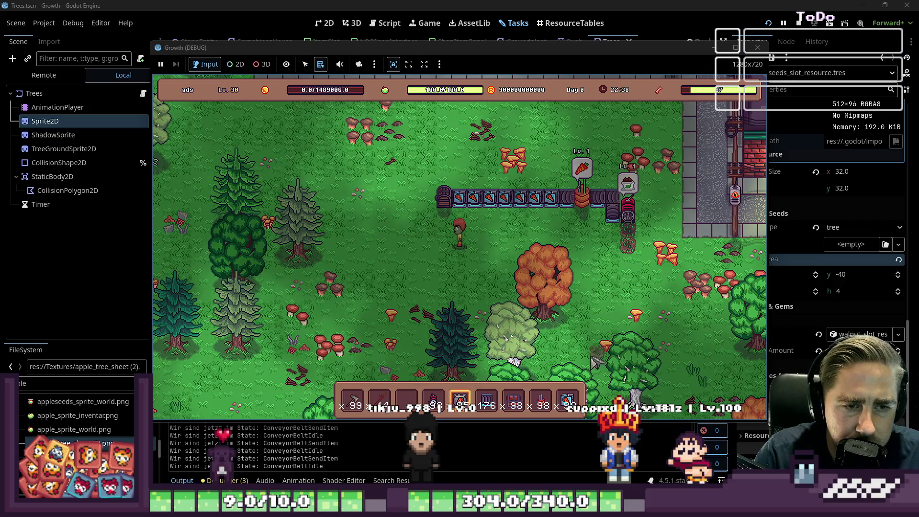
- Place several extra conveyor pieces in a vertical run below the machine
click(617, 248)
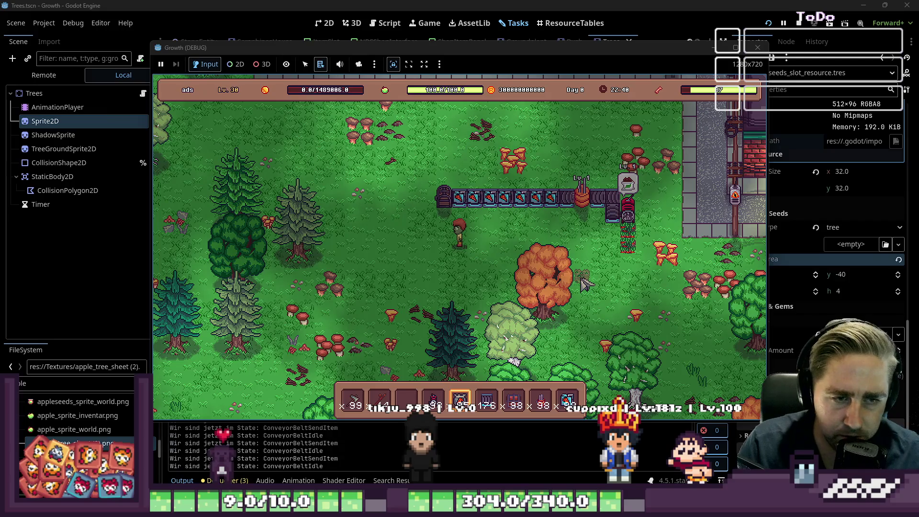
click(584, 309)
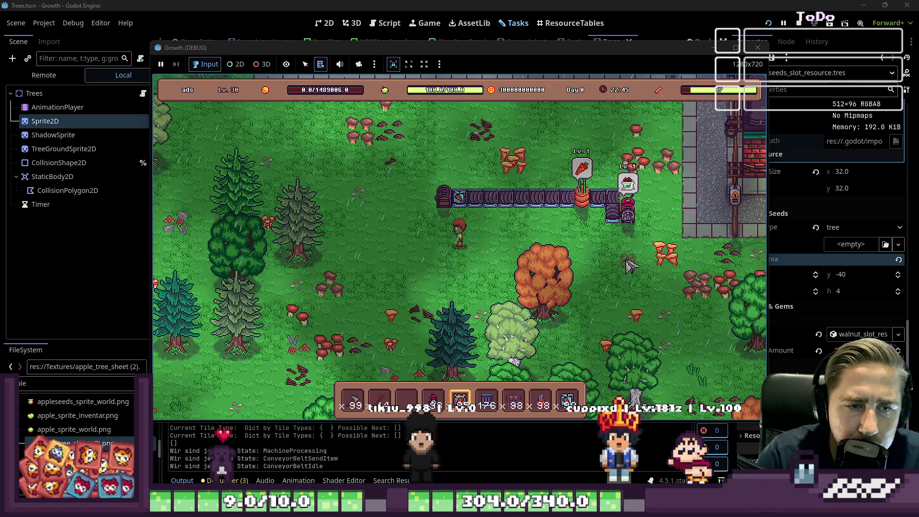
click(628, 242)
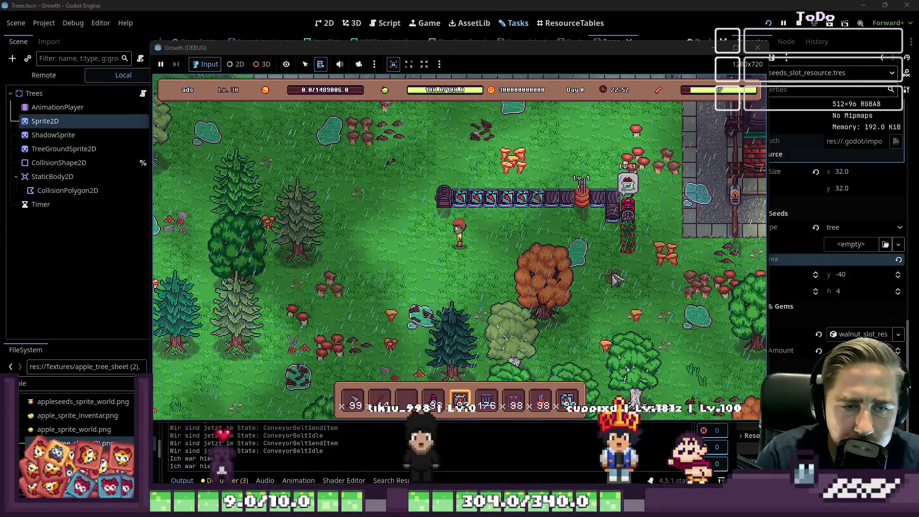
click(638, 245)
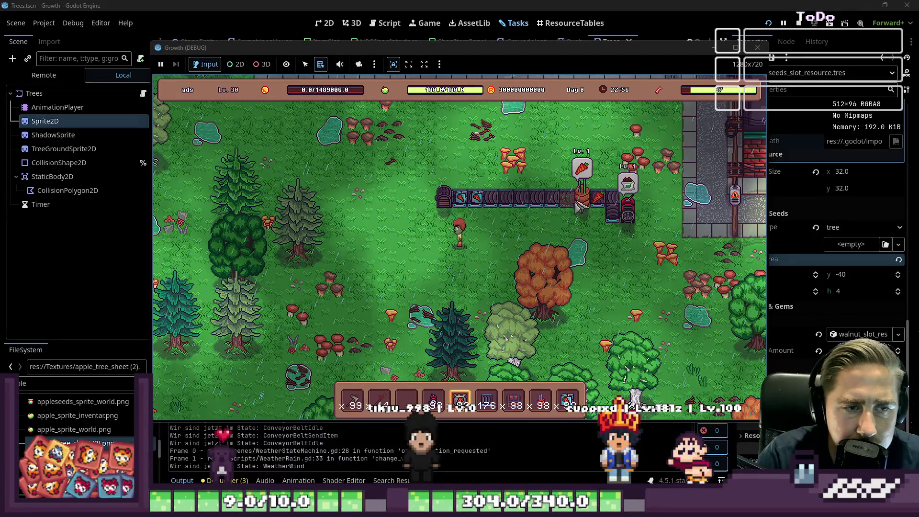
- Switch to empty hotbar slot 3, check the chest at the conveyor's left end, and walk up-left
key(3)
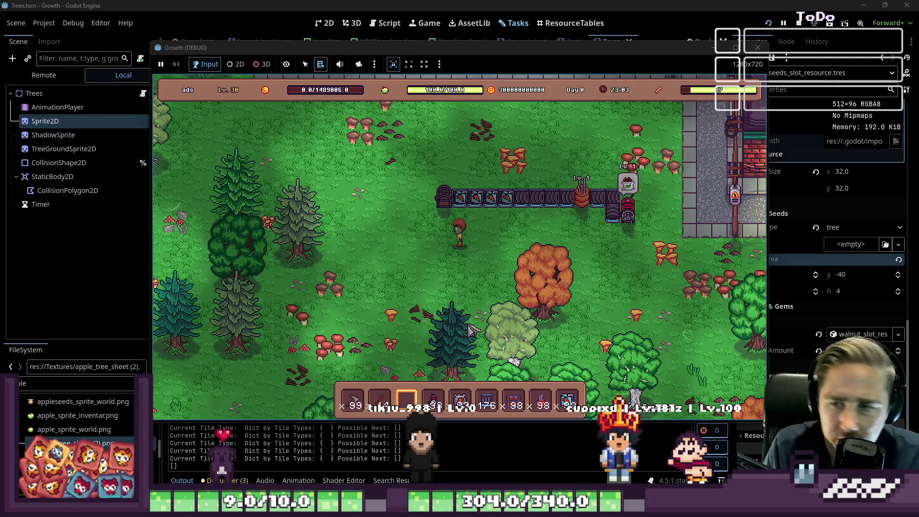
click(435, 204)
key(Escape)
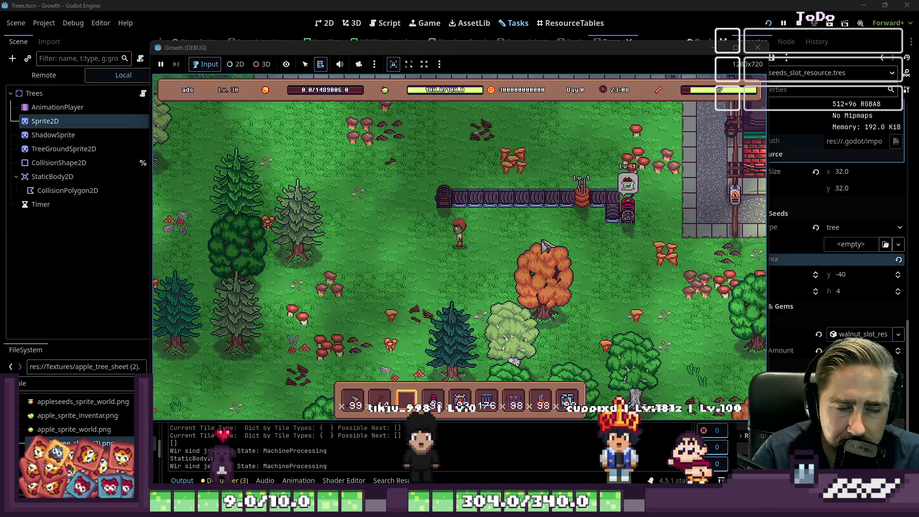
key(a)
key(w)
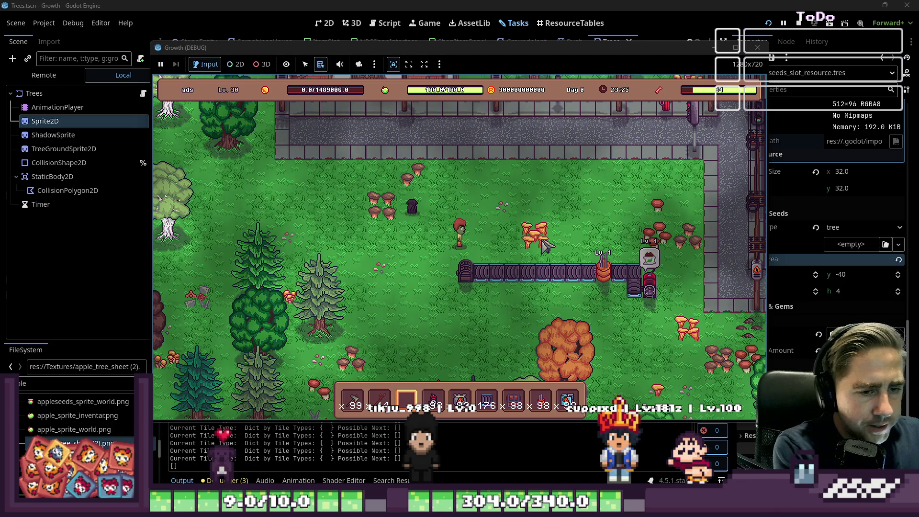
- Confirm Carrot Juice arrived in the chest, then pick up the Cidery machine
click(456, 288)
mouse_move(355, 209)
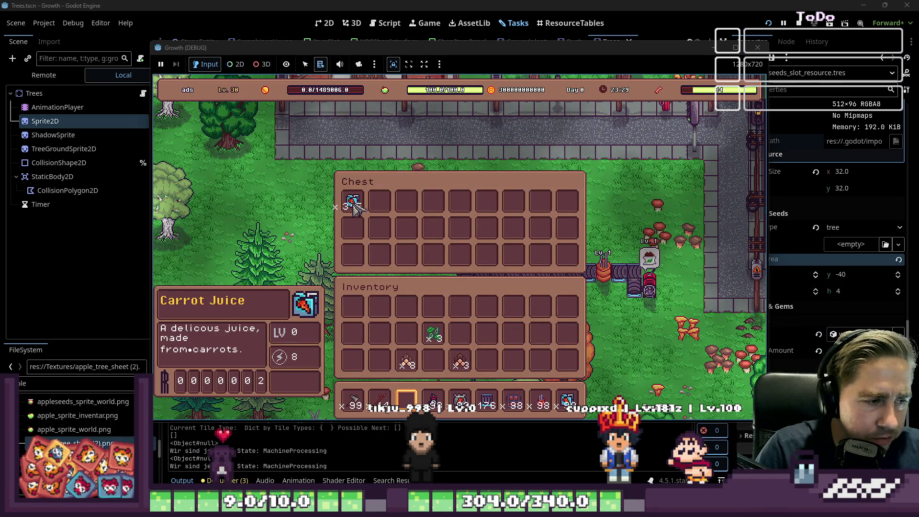
key(Escape)
key(d)
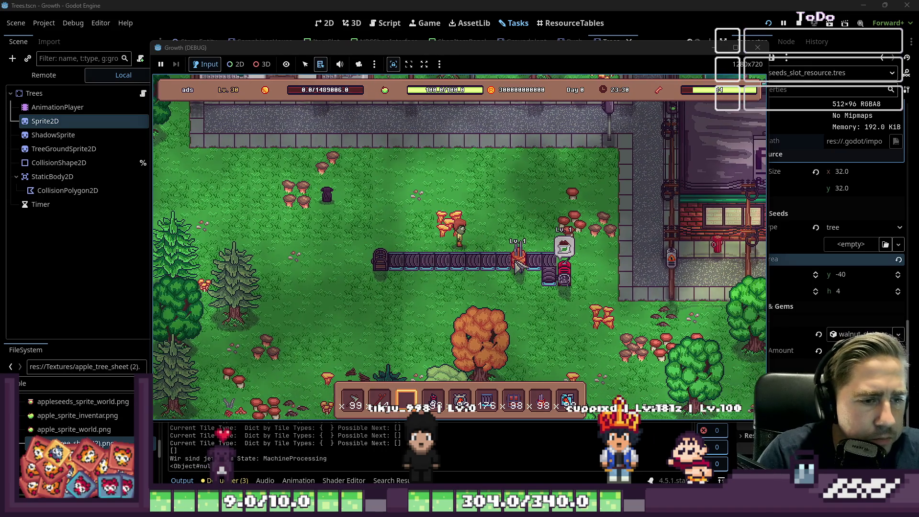
click(516, 263)
- Walk the player right toward the shops and into Neo's shop
key(d)
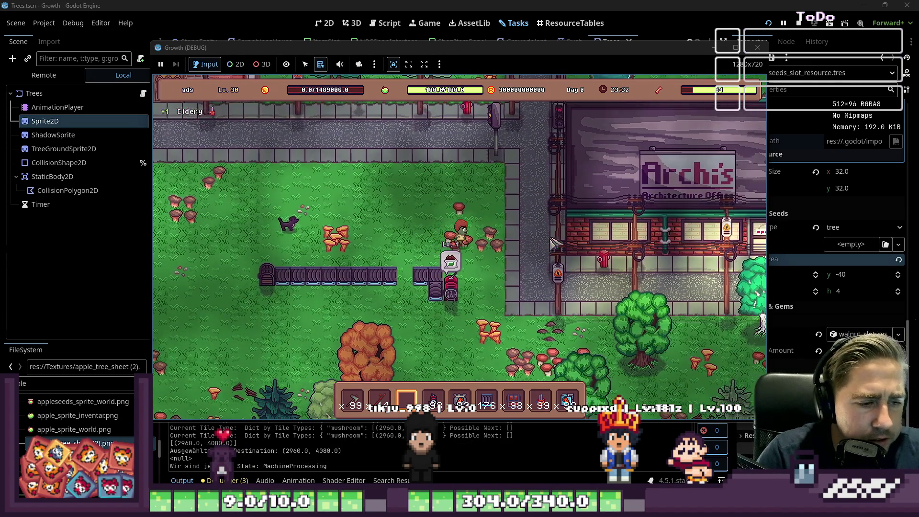
key(d)
key(w)
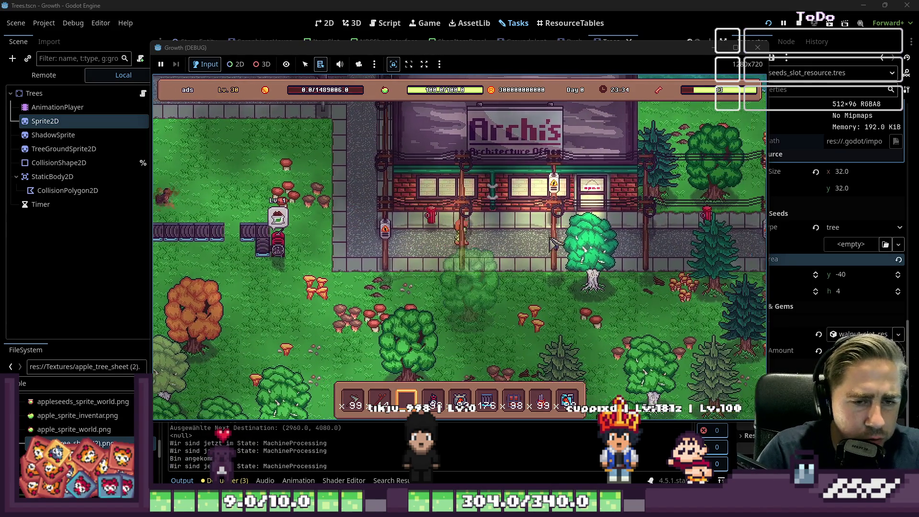
key(d)
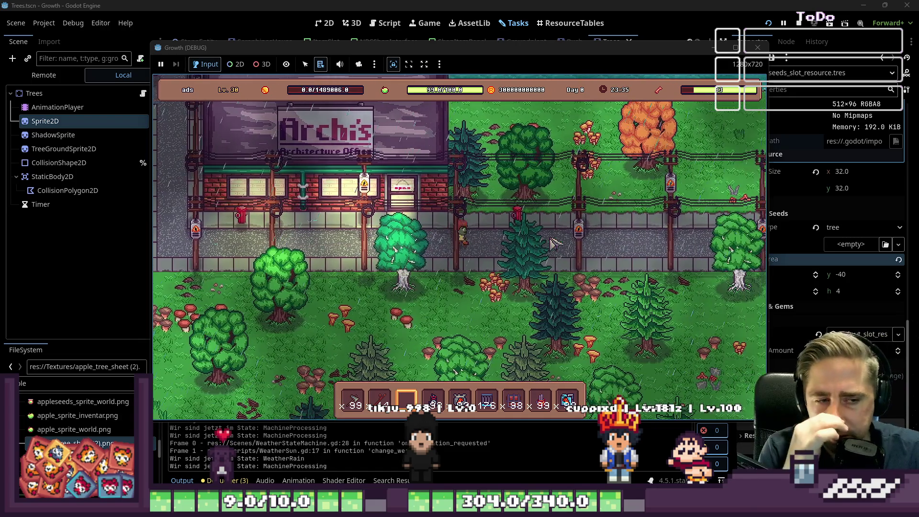
key(a)
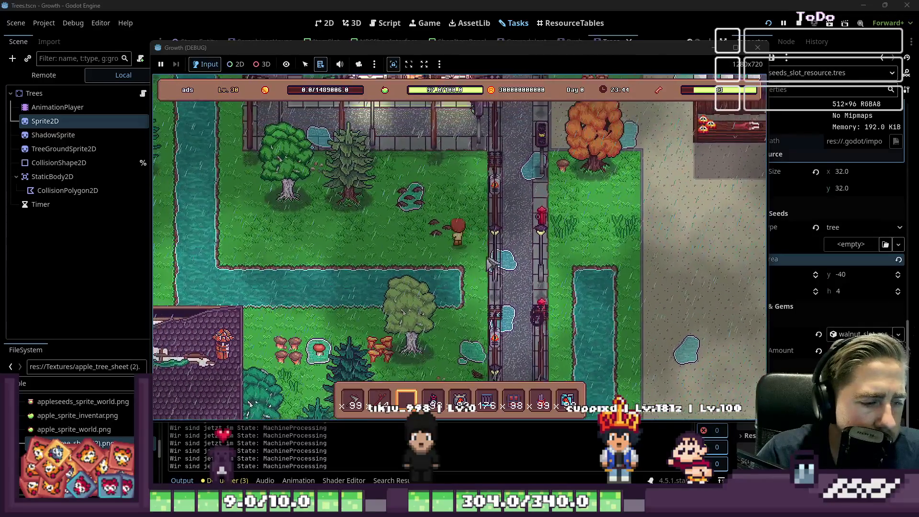
key(w)
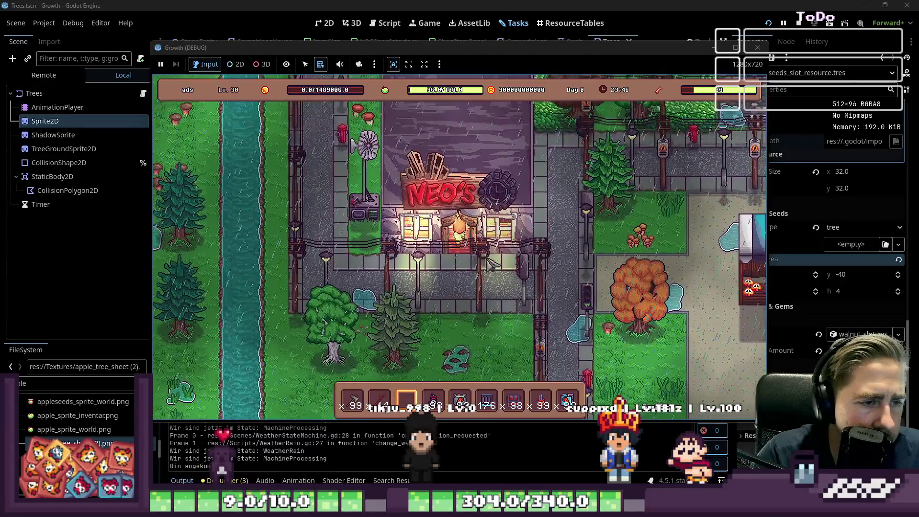
- Talk to the shop NPC, review the error at MachineUpgradeMenuPanel.gd line 39, then show the 2D Trees scene
key(e)
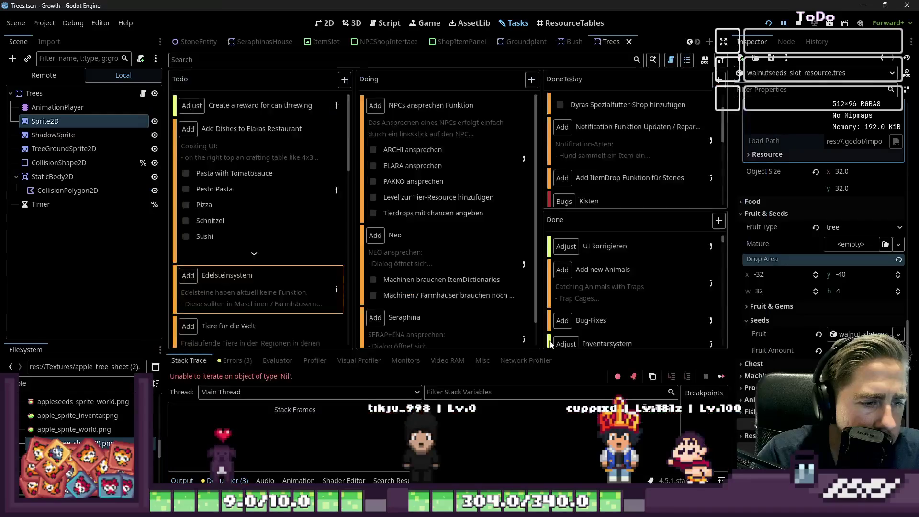
scroll(516, 195, up, 2)
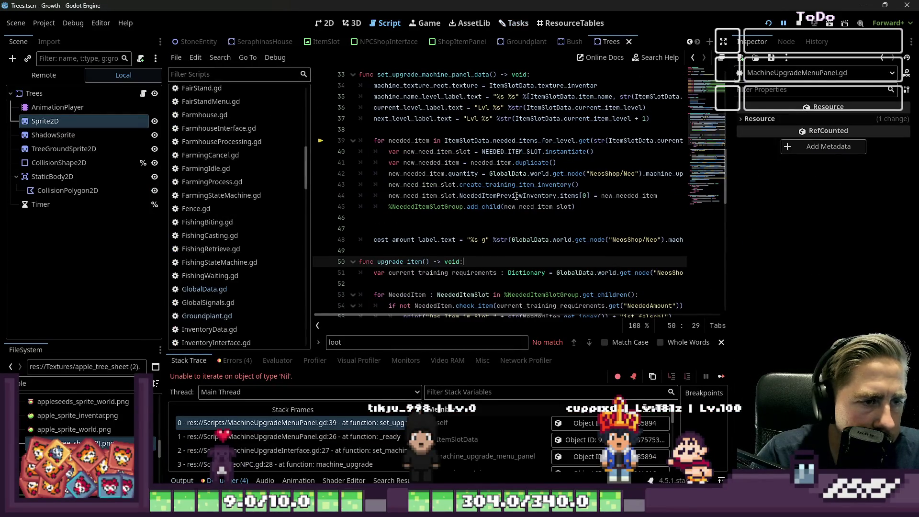
key(ctrl+F1)
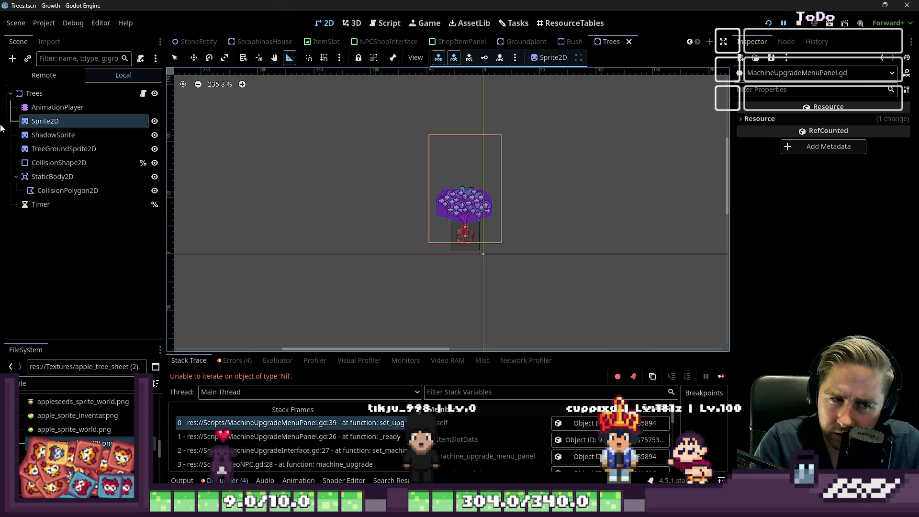
- Select the Trees root node and return to MachineUpgradeMenuPanel.gd at set_upgrade_machine_panel_data
mouse_move(580, 475)
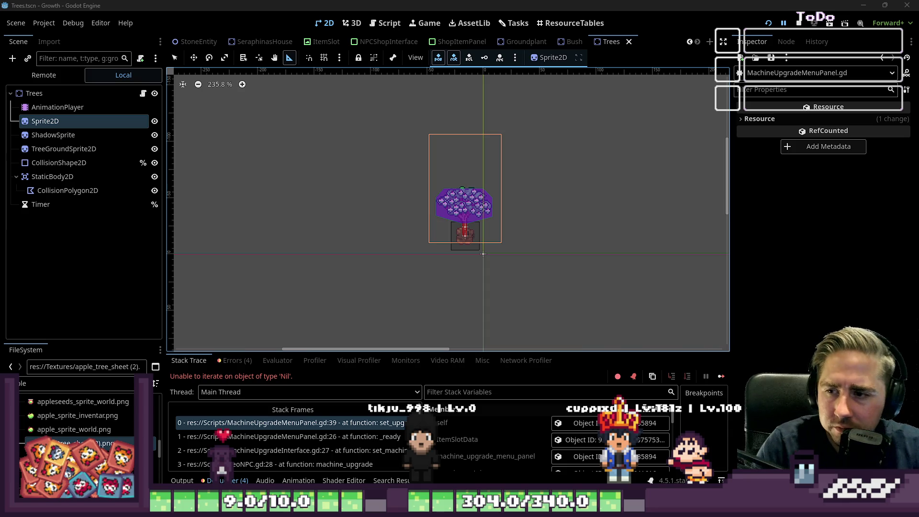
click(240, 125)
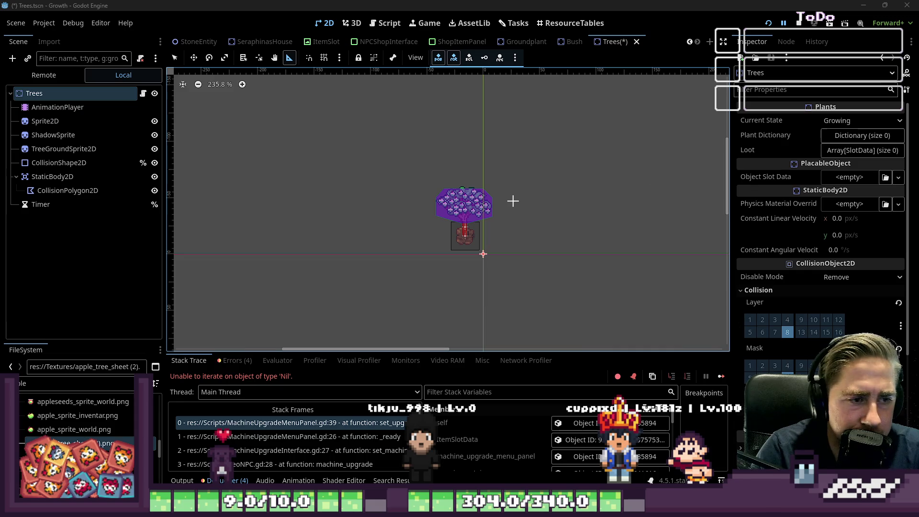
click(385, 23)
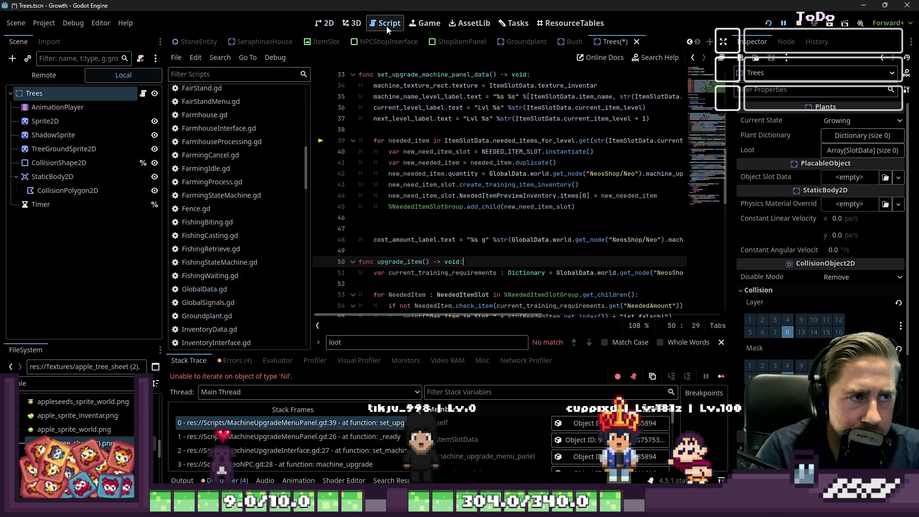
- On the Tasks board, open the Task Details of the NPCs ansprechen Funktion card in Doing
click(514, 23)
scroll(449, 207, up, 1)
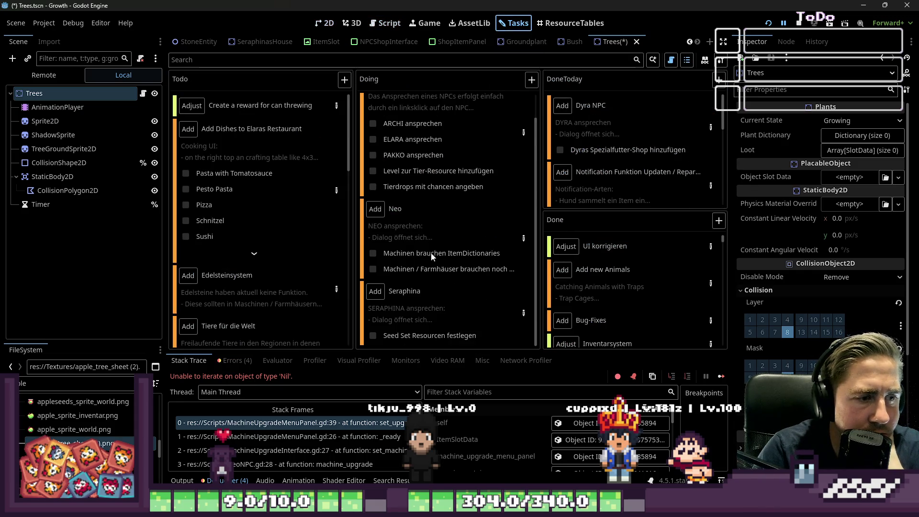
scroll(432, 257, up, 1)
click(524, 159)
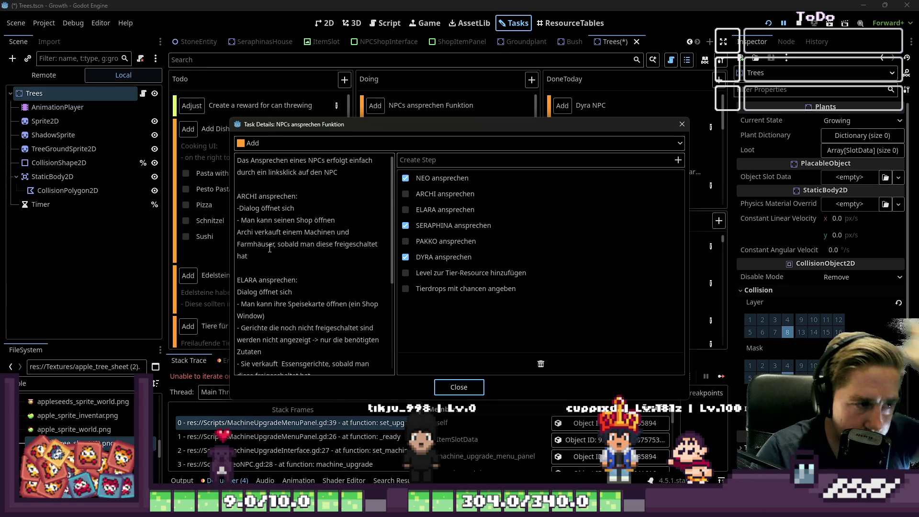
- Delete the ARCHI ansprechen paragraph from the description, then select the Level zur Tier-Resource hinzufügen step
mouse_move(268, 257)
mouse_down()
mouse_move(249, 218)
mouse_move(218, 199)
mouse_up()
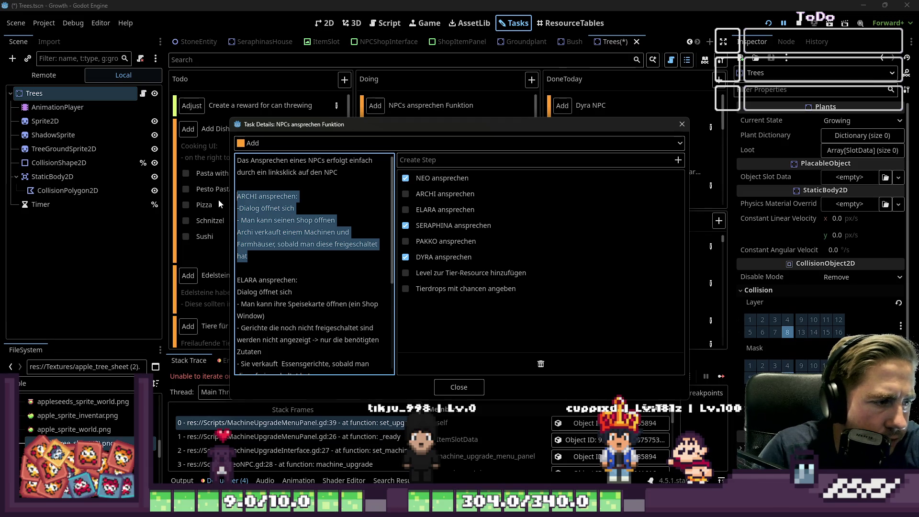
key(BackSpace)
key(BackSpace)
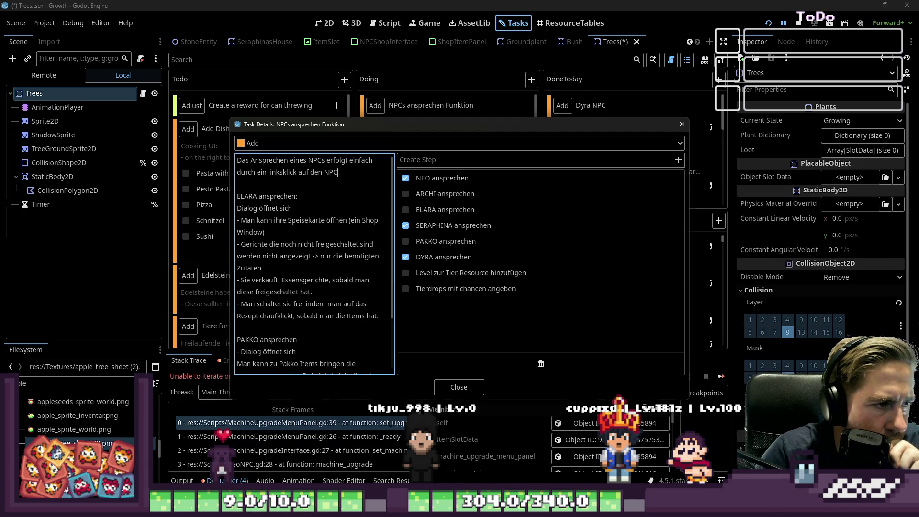
scroll(307, 223, down, 2)
scroll(346, 277, up, 3)
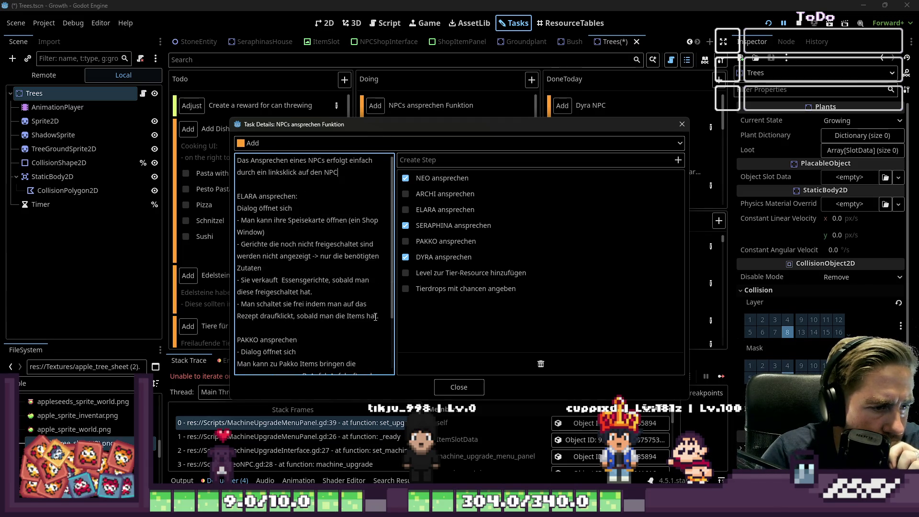
click(451, 274)
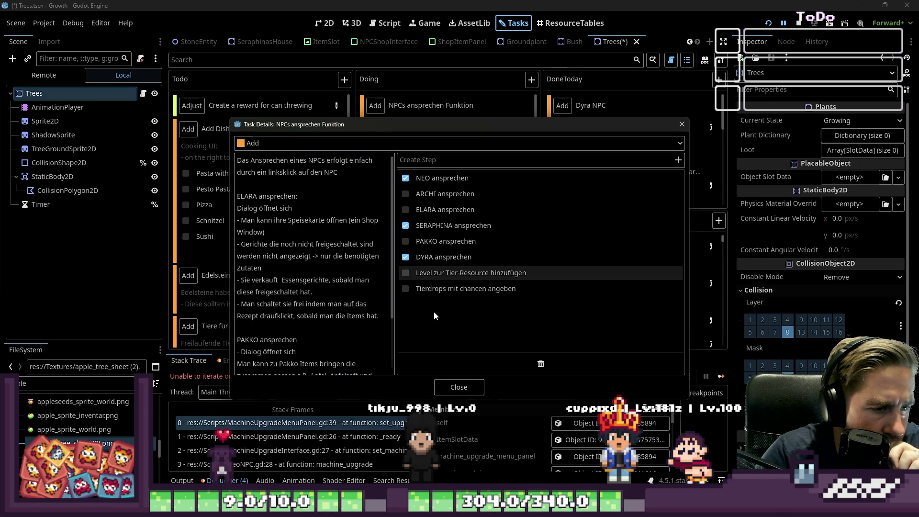